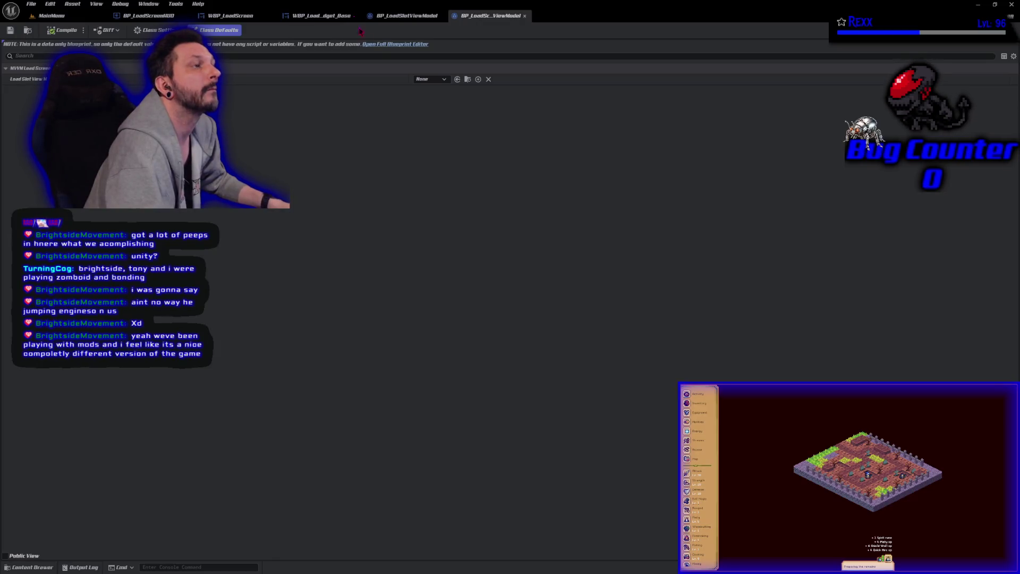
- Set Load Slot View Model Class to BP_LoadSlotViewModel and save the blueprint
left_click(430, 79)
left_click(441, 105)
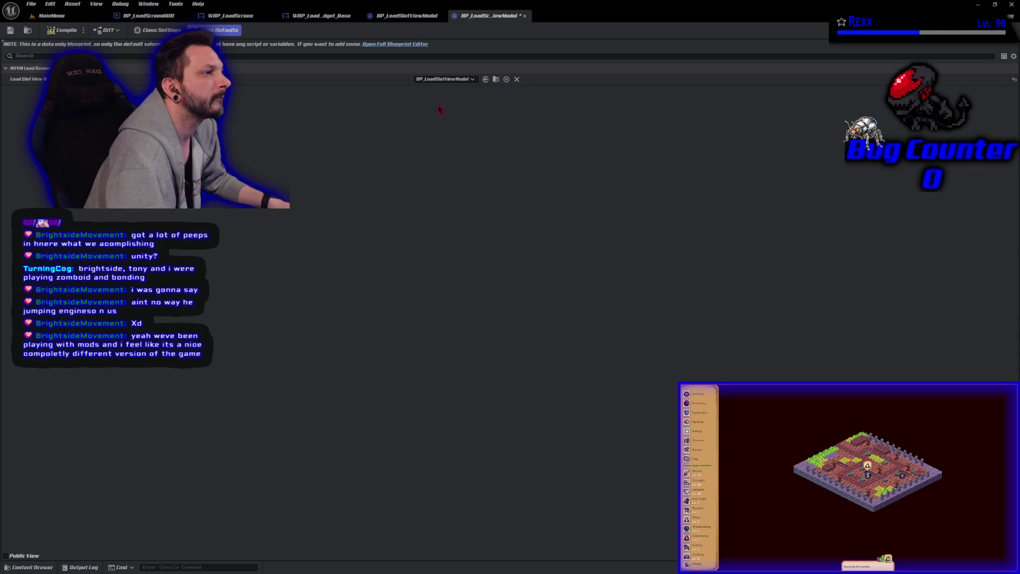
left_click(10, 31)
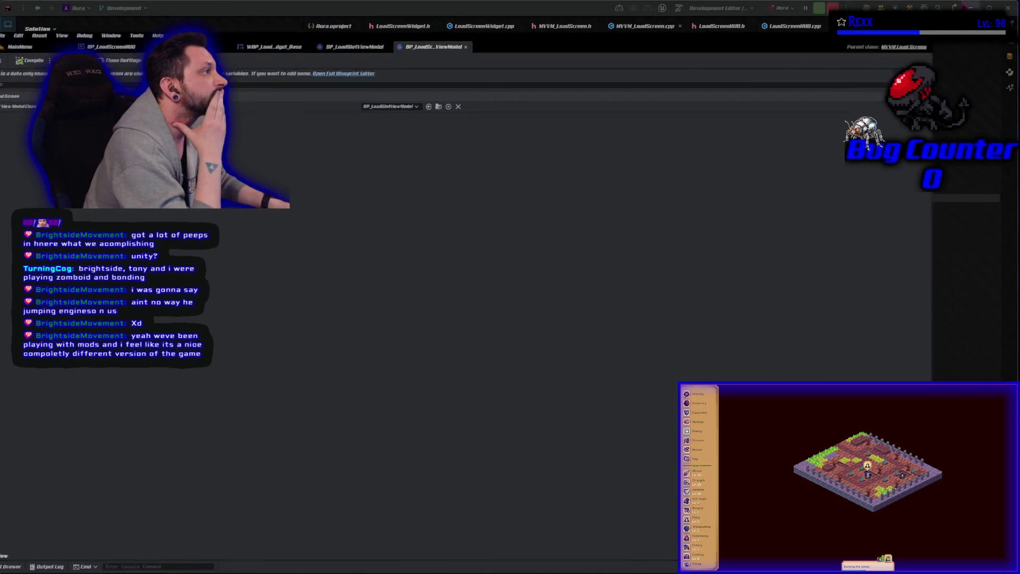
- In Rider, review LoadScreenHUD.cpp and MVVM_LoadScreen.h, then return to MVVM_LoadScreen.cpp
key("alt+Tab")
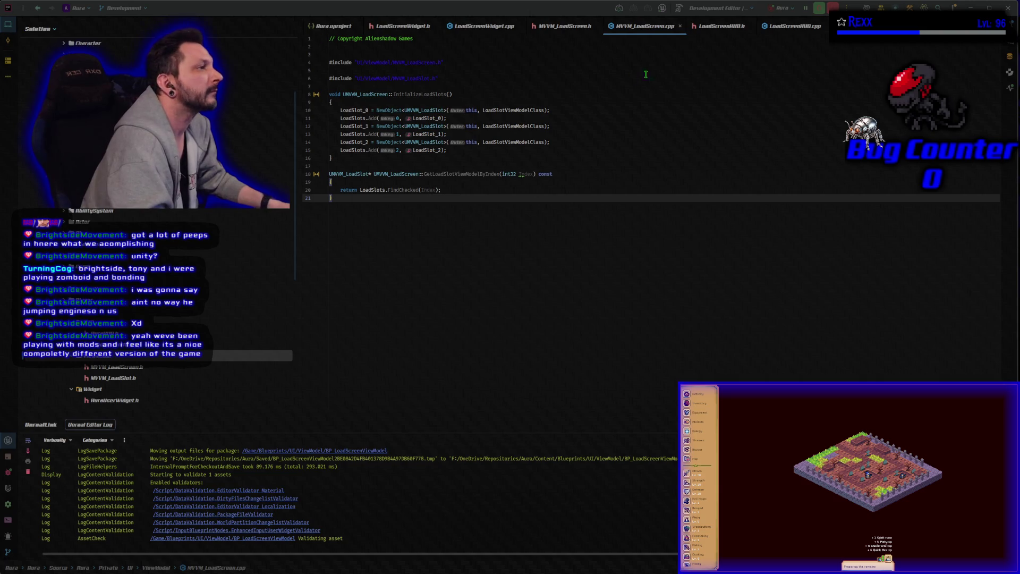
left_click(793, 26)
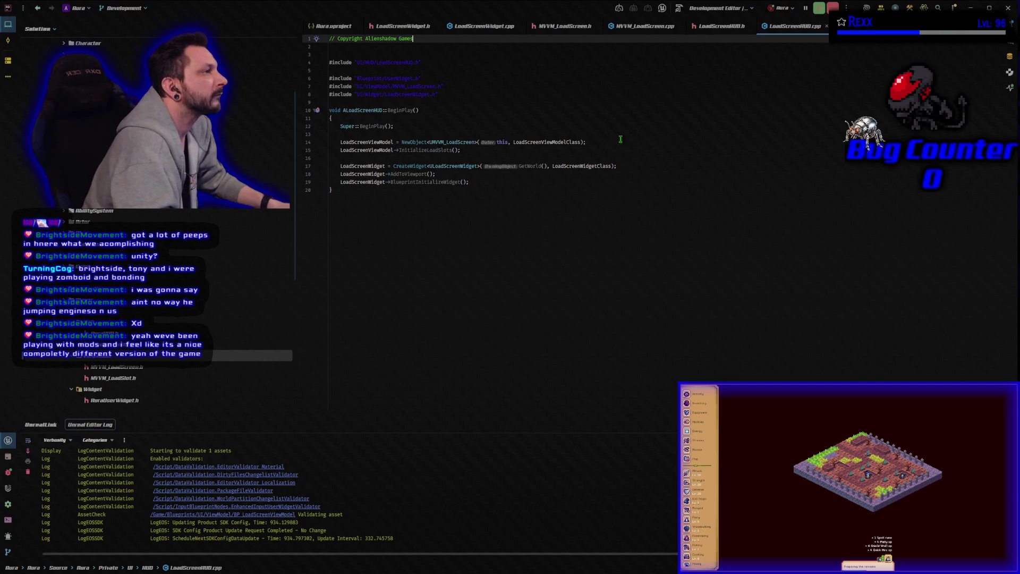
left_click(563, 25)
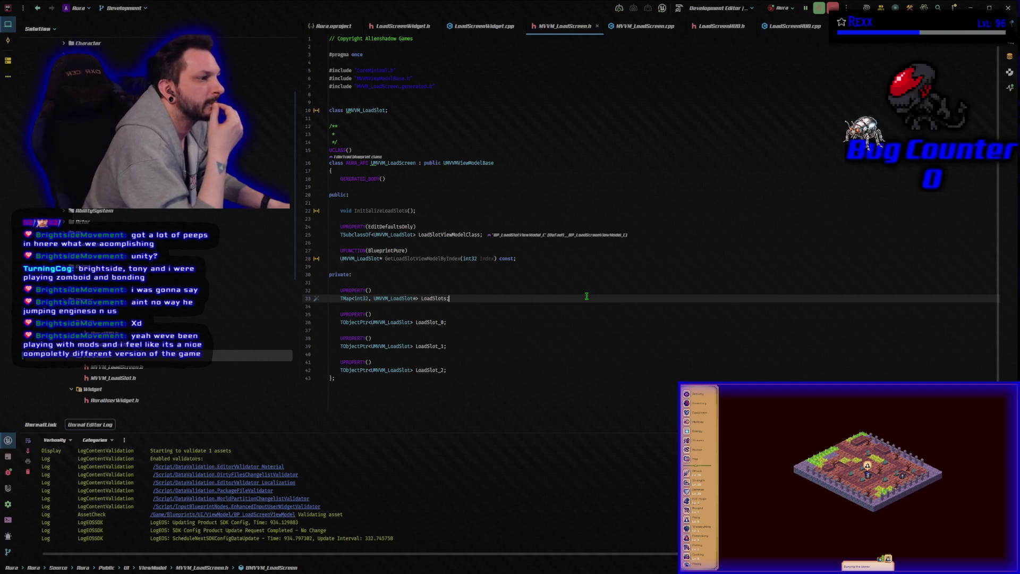
left_click_drag(582, 259, 343, 252)
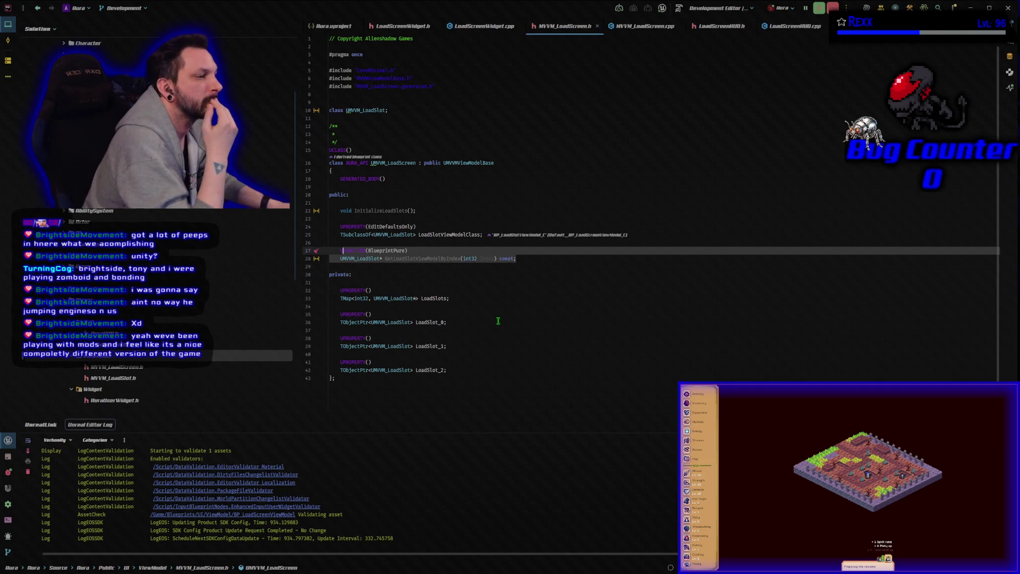
key("ctrl+alt+Home")
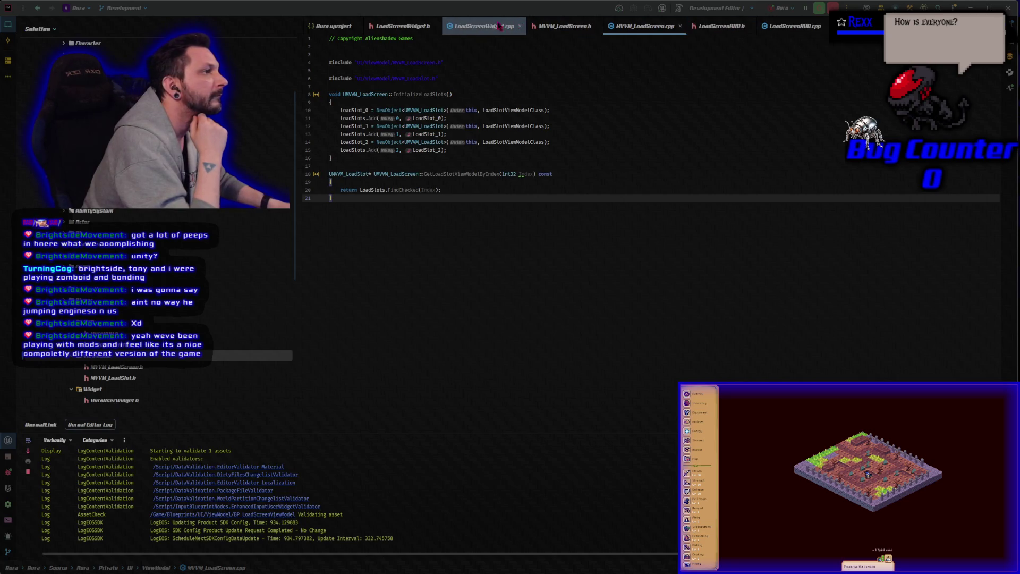
left_click(410, 25)
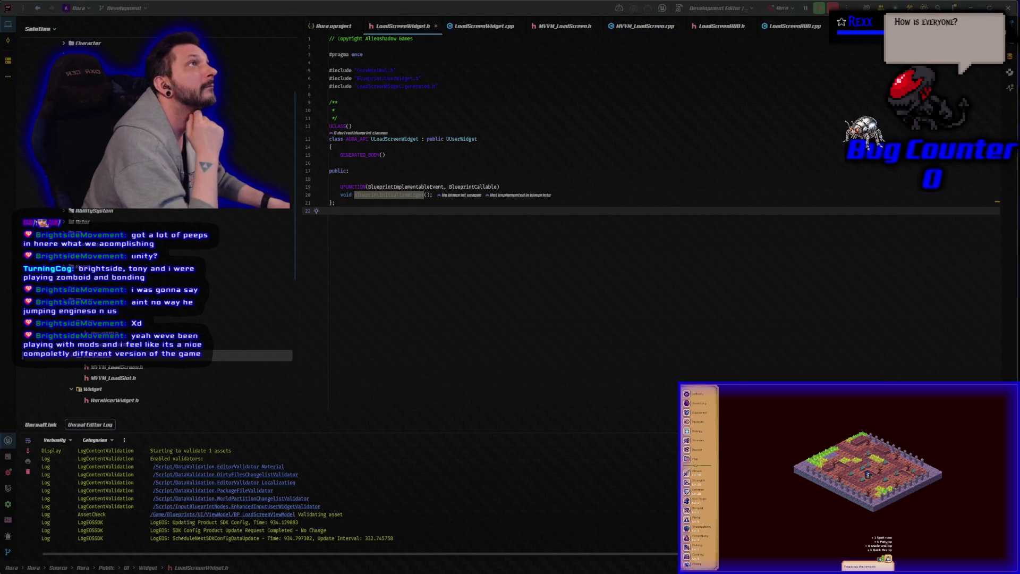
- Inspect the BlueprintInitializeWidget declaration, then LoadScreenWidget.cpp, MVVM_LoadScreen.h and LoadScreenHUD.h
left_click(419, 196)
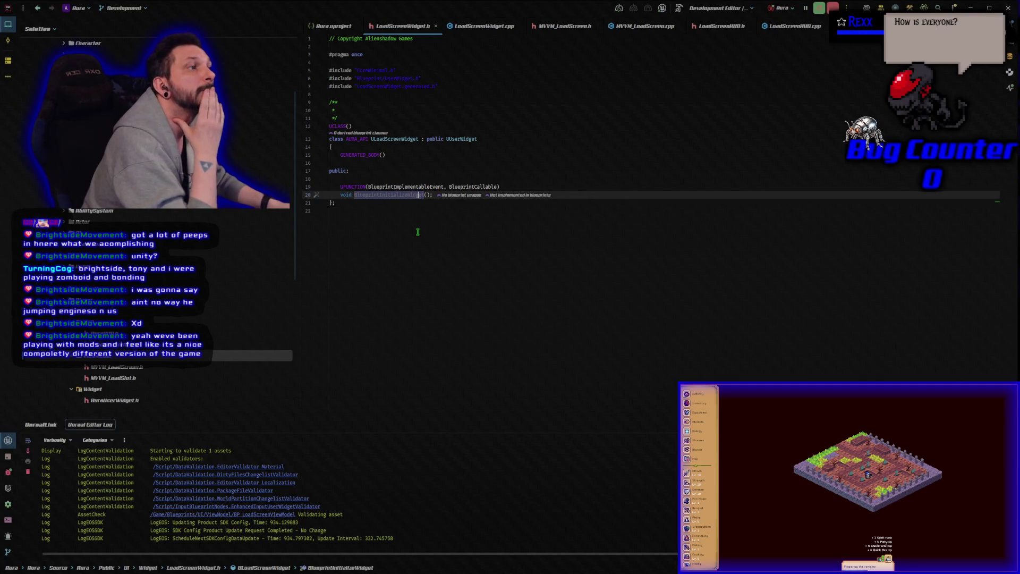
left_click(486, 27)
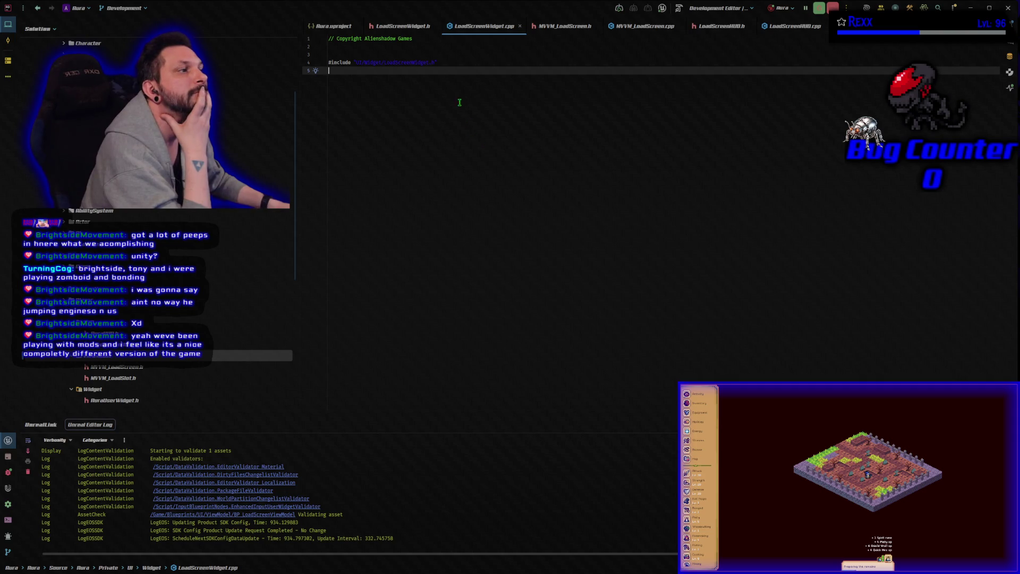
left_click(581, 30)
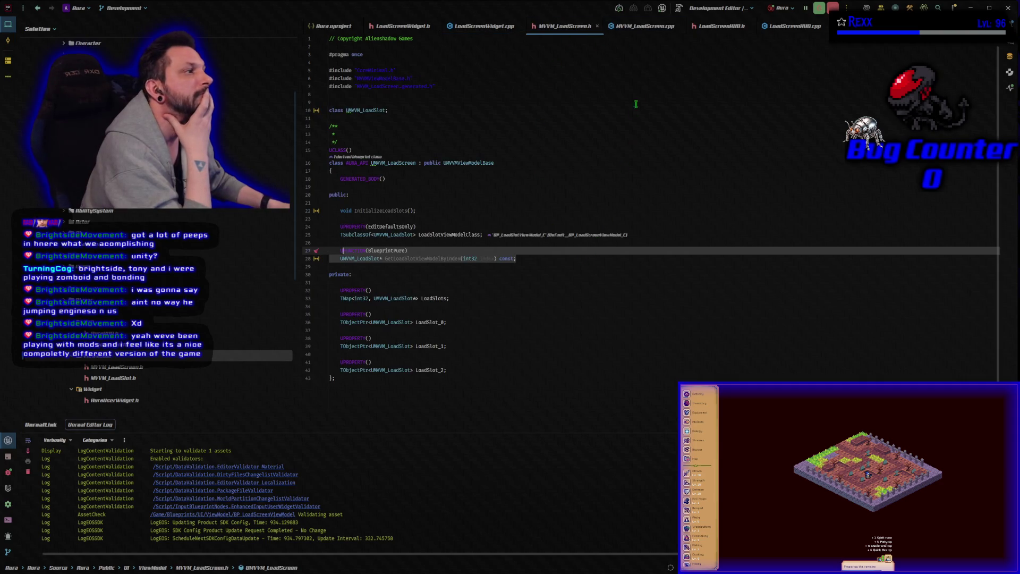
left_click(712, 27)
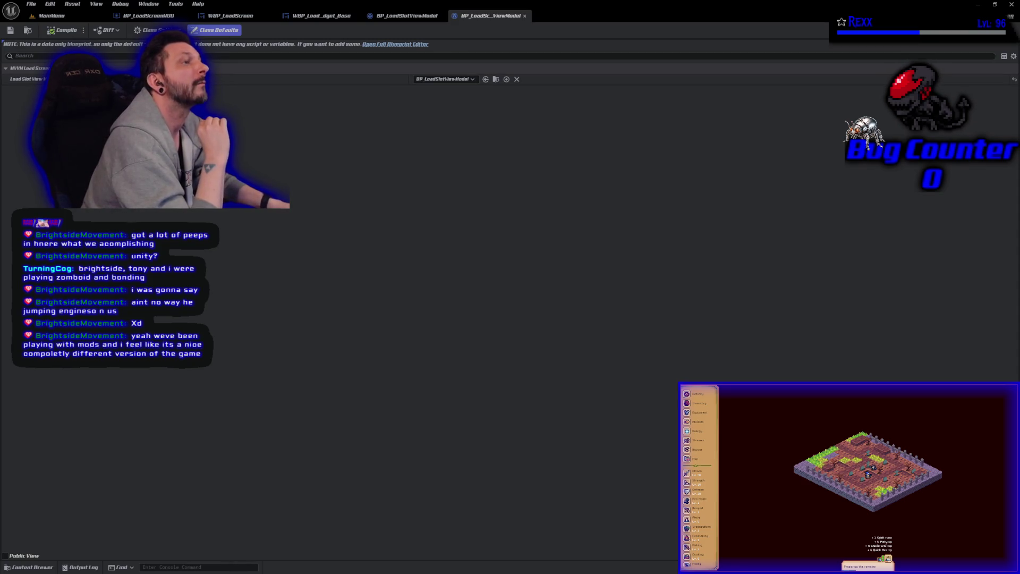
- Open the view model in the full blueprint editor and bring WBP_LoadScreenWidget_Base forward
left_click(406, 45)
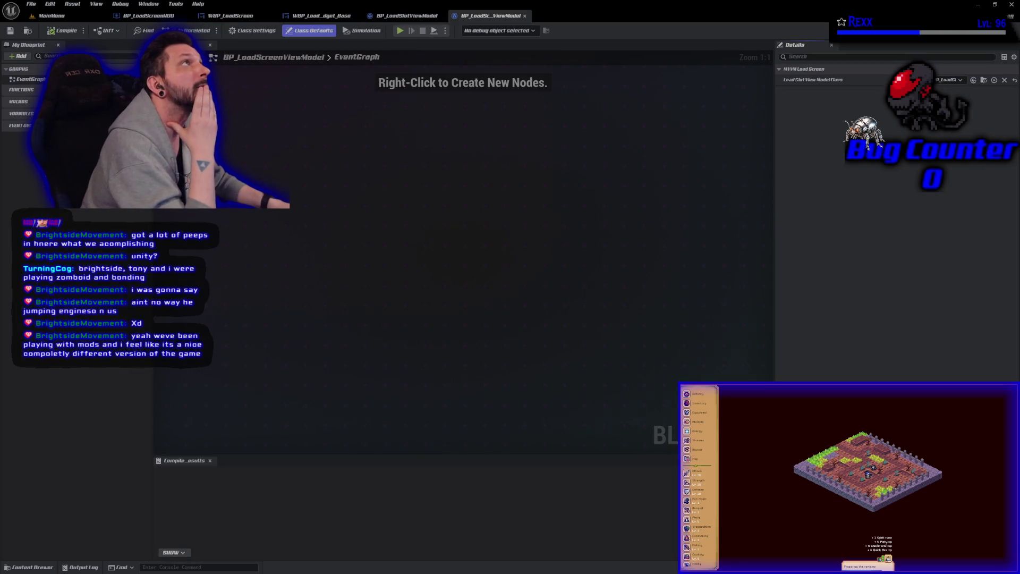
middle_click(485, 16)
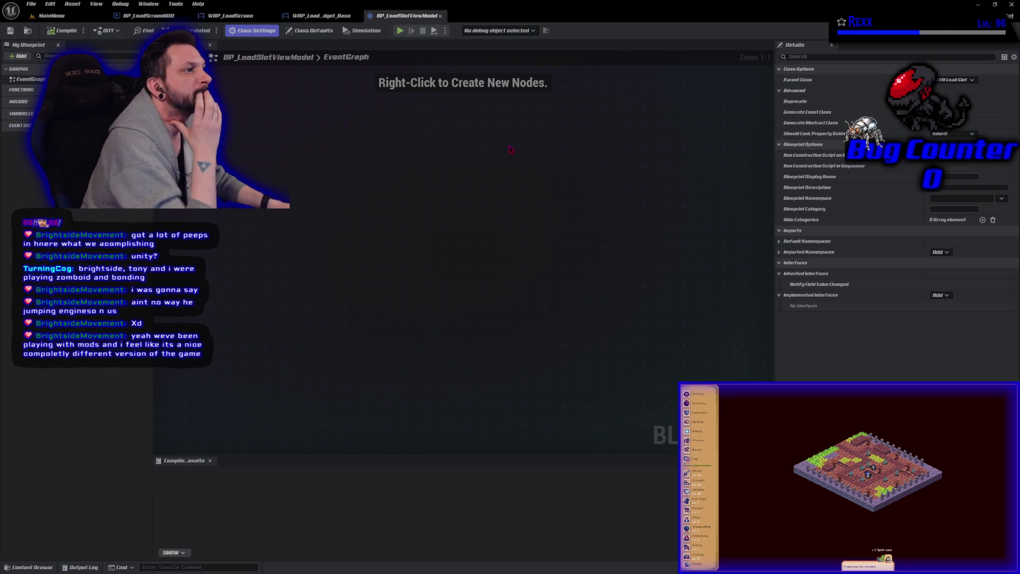
left_click_drag(322, 15, 407, 15)
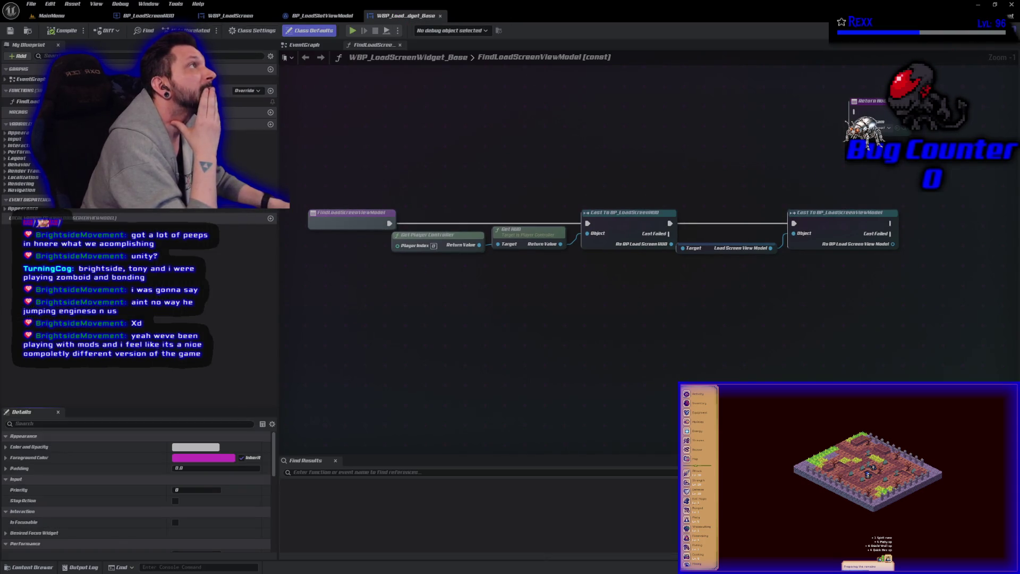
- Place the Return Node after the cast, wire its execution, save, and switch to WBP_LoadScreen
mouse_move(883, 105)
left_mouse_down()
mouse_move(956, 183)
mouse_move(962, 224)
mouse_move(954, 218)
left_mouse_up()
mouse_move(891, 223)
left_mouse_down()
mouse_move(928, 224)
mouse_move(928, 234)
left_mouse_up()
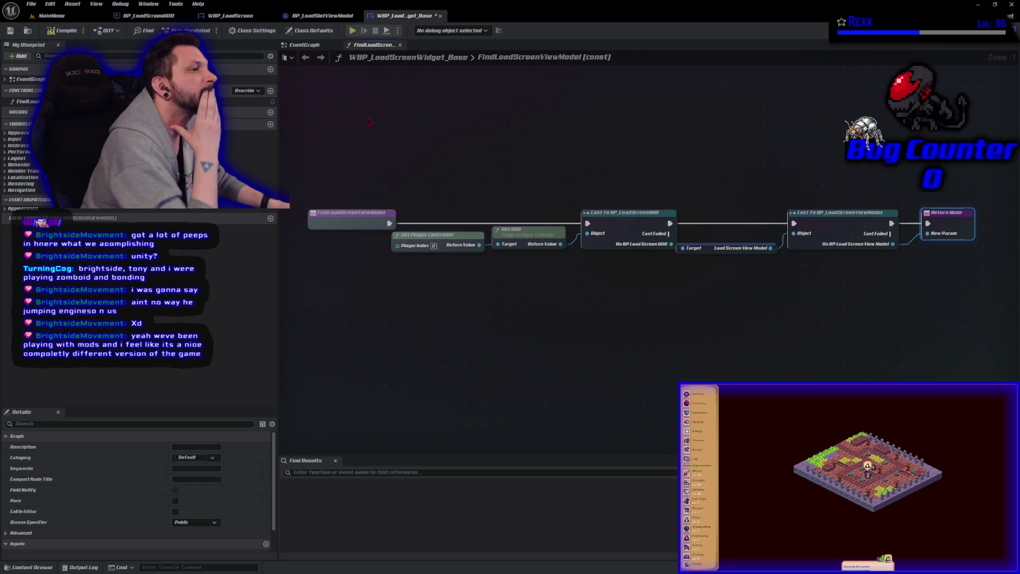
left_click(10, 31)
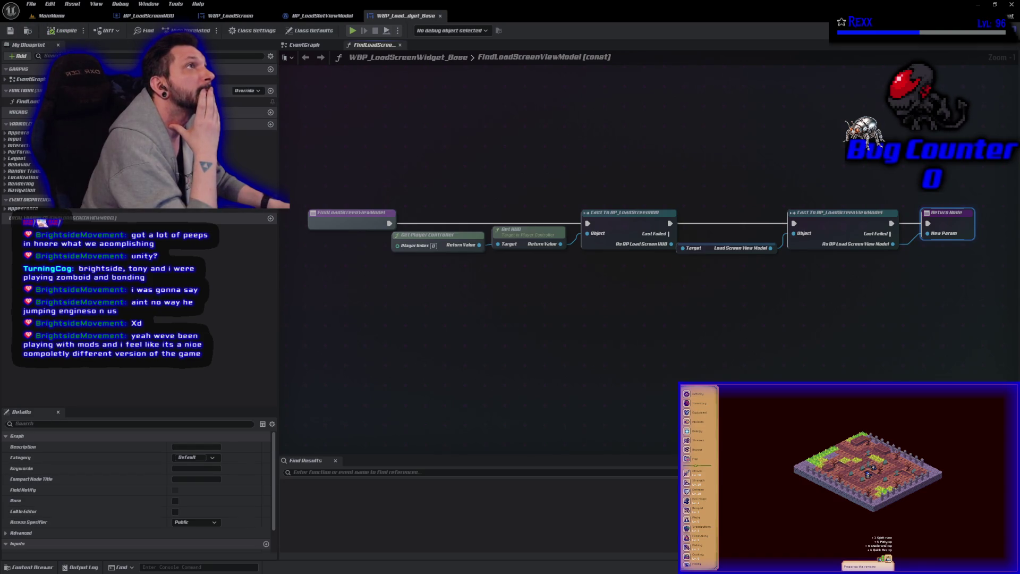
middle_click(391, 18)
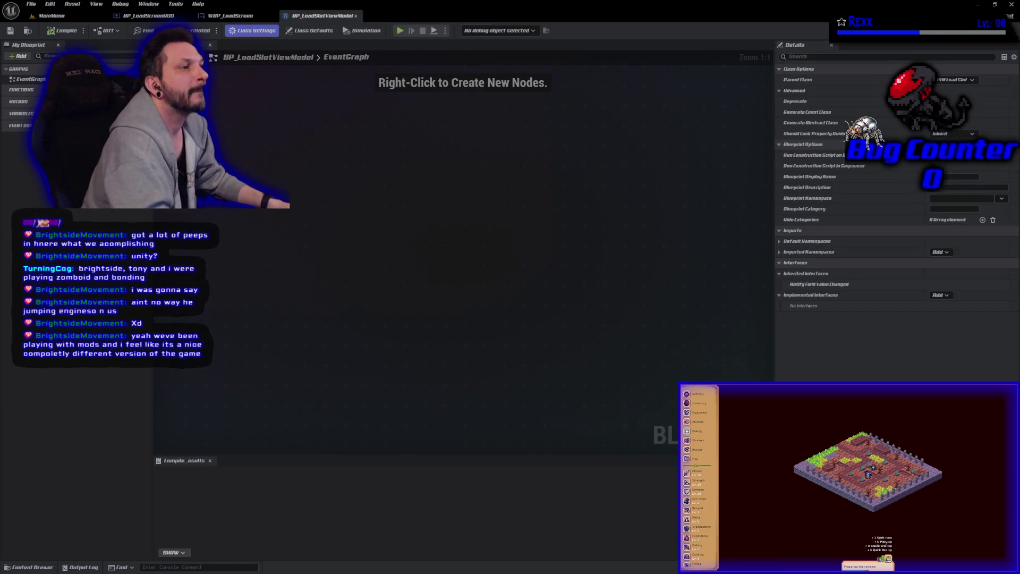
left_click_drag(240, 20, 335, 17)
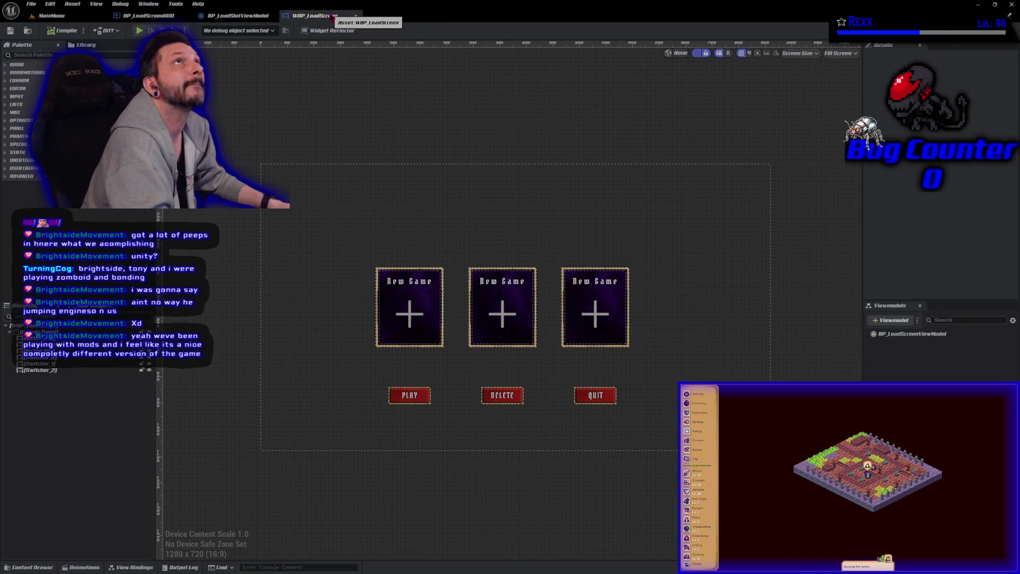
- Close BP_LoadSlotViewModel, open BP_LoadScreenViewModel from the ViewModel folder, and show WBP_LoadScreen's graph
left_click_drag(253, 16, 333, 17)
middle_click(333, 19)
left_click(31, 567)
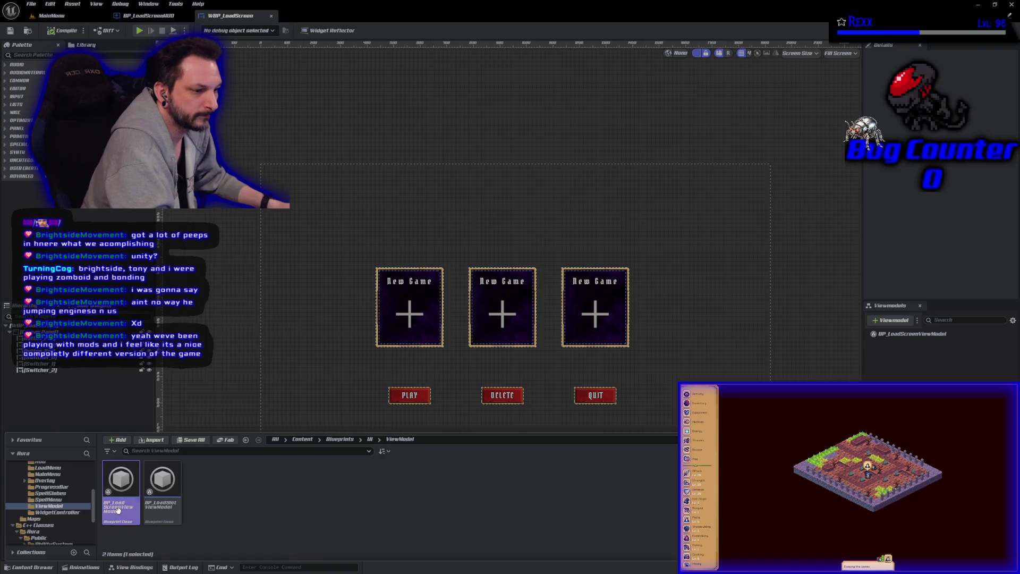
double_click(121, 489)
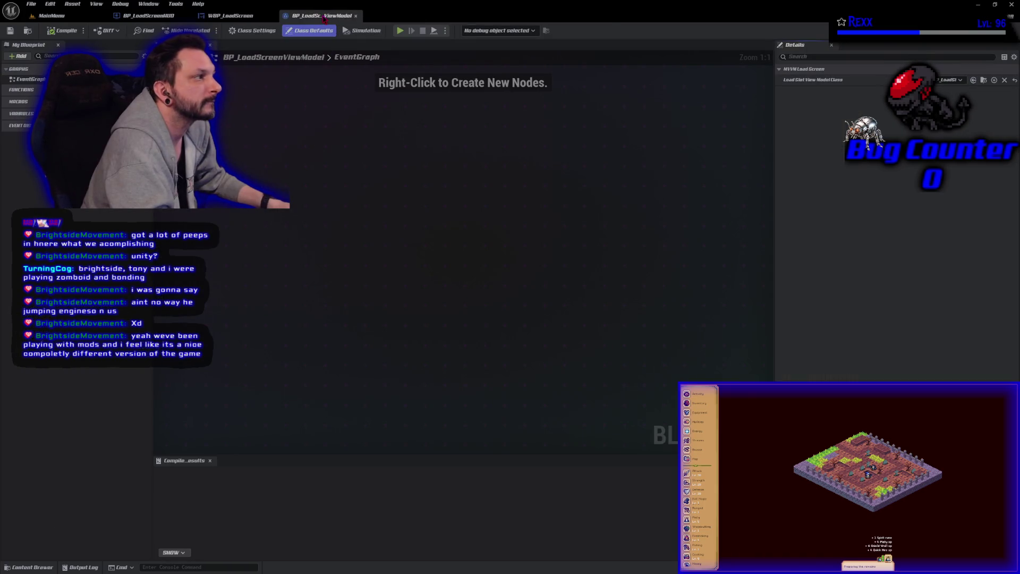
left_click_drag(325, 18, 245, 16)
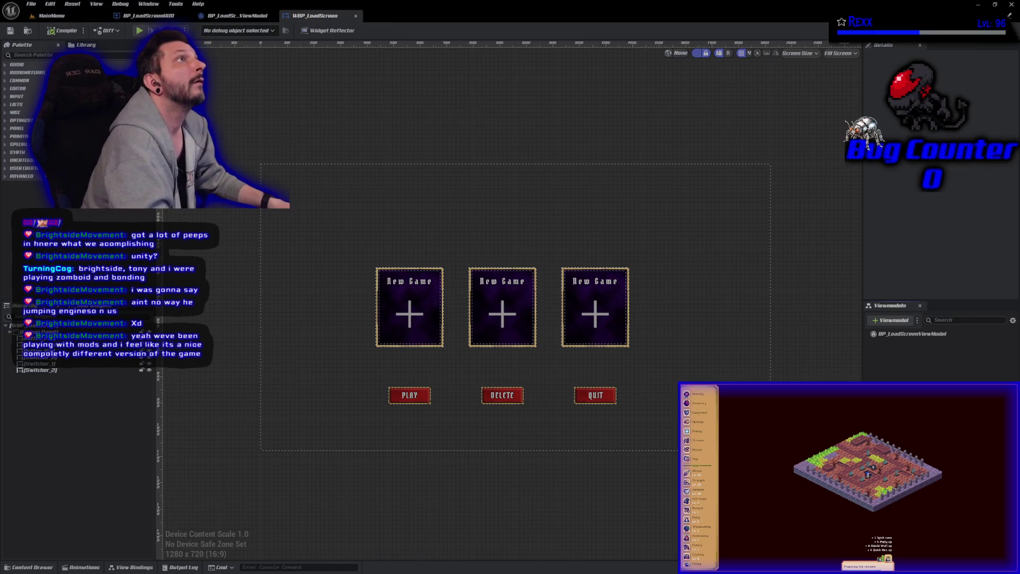
left_click(1002, 30)
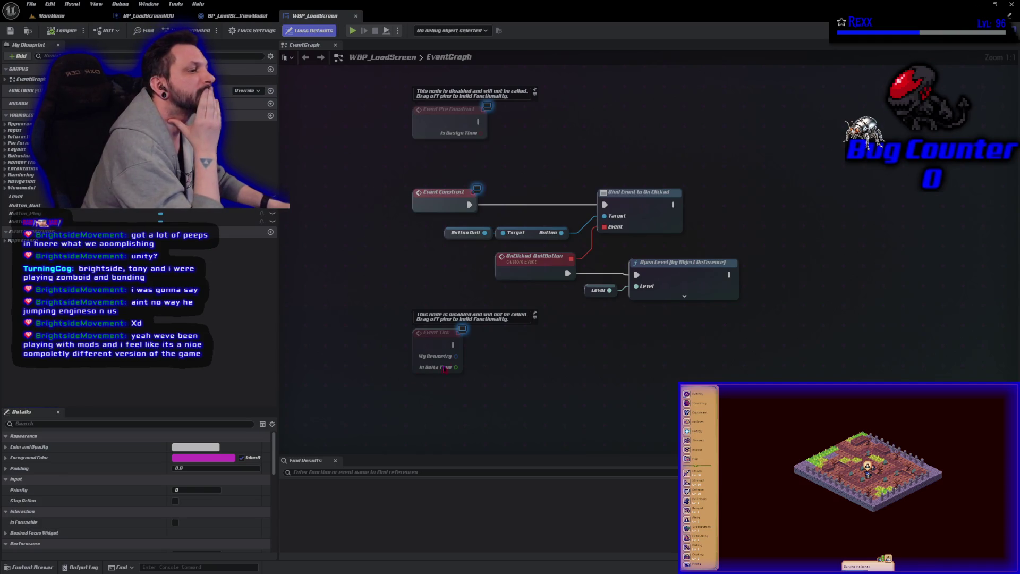
- Delete the disabled Event Pre Construct and Event Tick nodes and save the widget
key("ctrl+z")
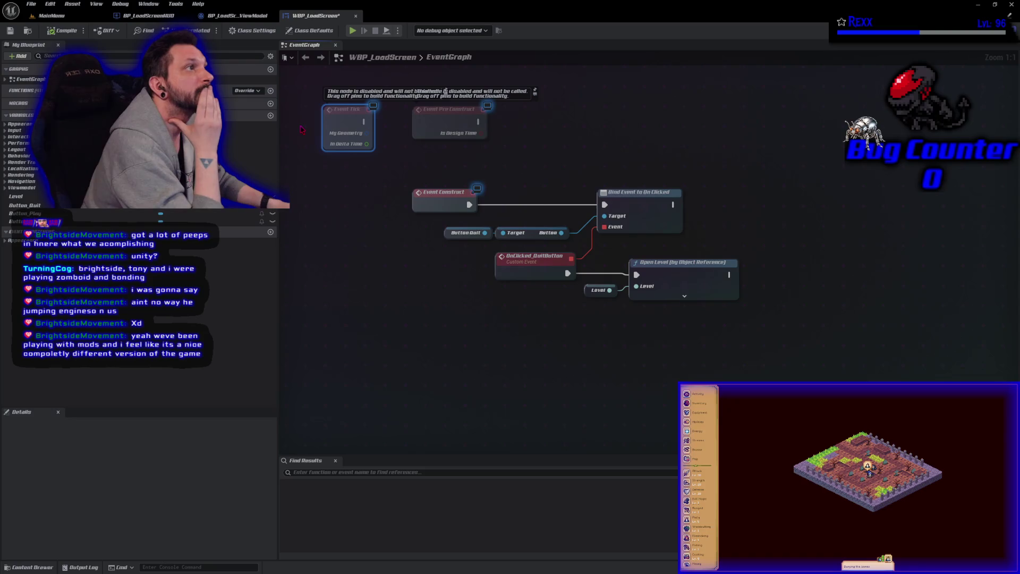
left_click_drag(301, 130, 495, 144)
key("Delete")
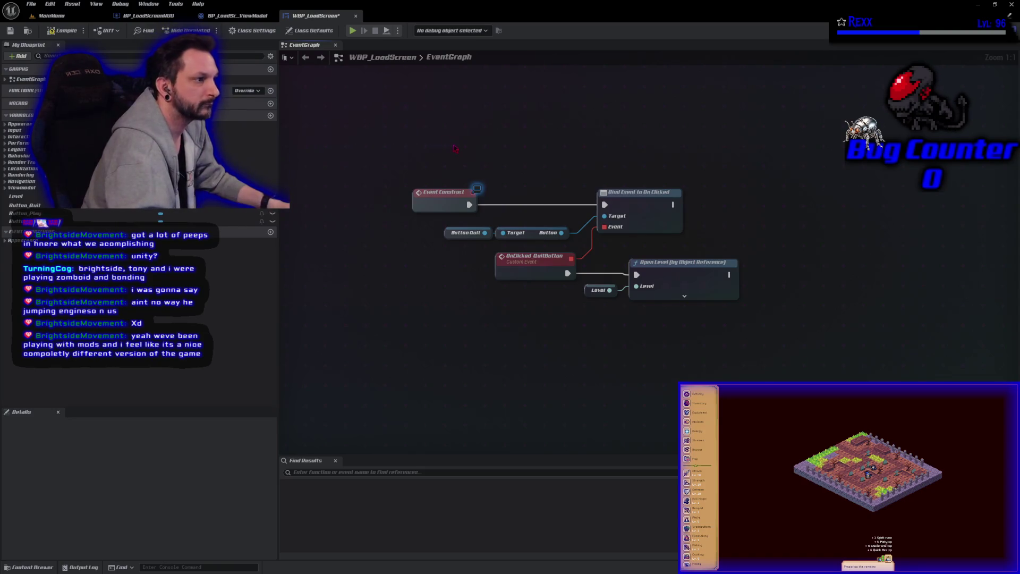
left_click(10, 30)
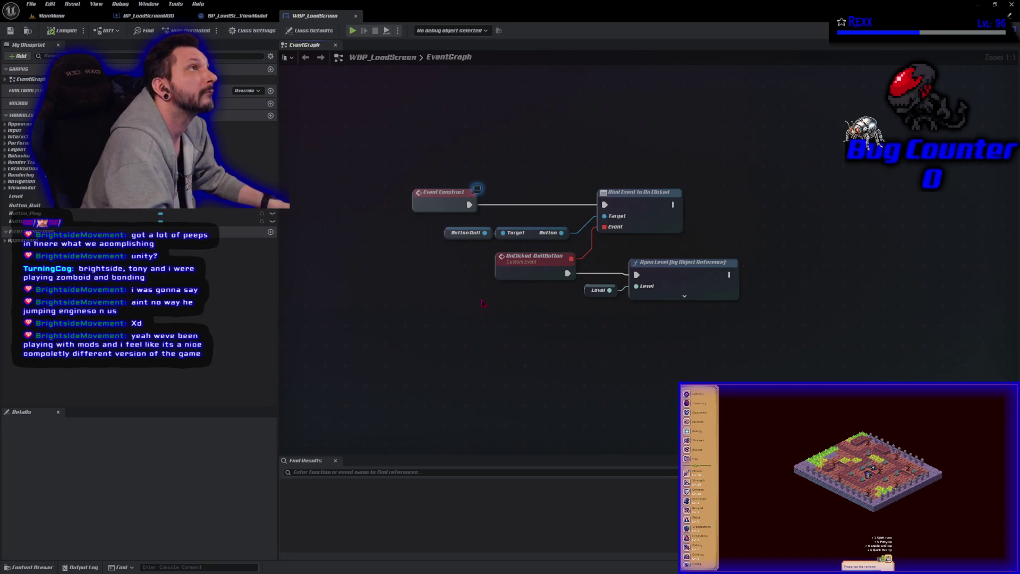
- Add a BlueprintInitializeWidget event node to the event graph
right_click(469, 413)
type("event blu")
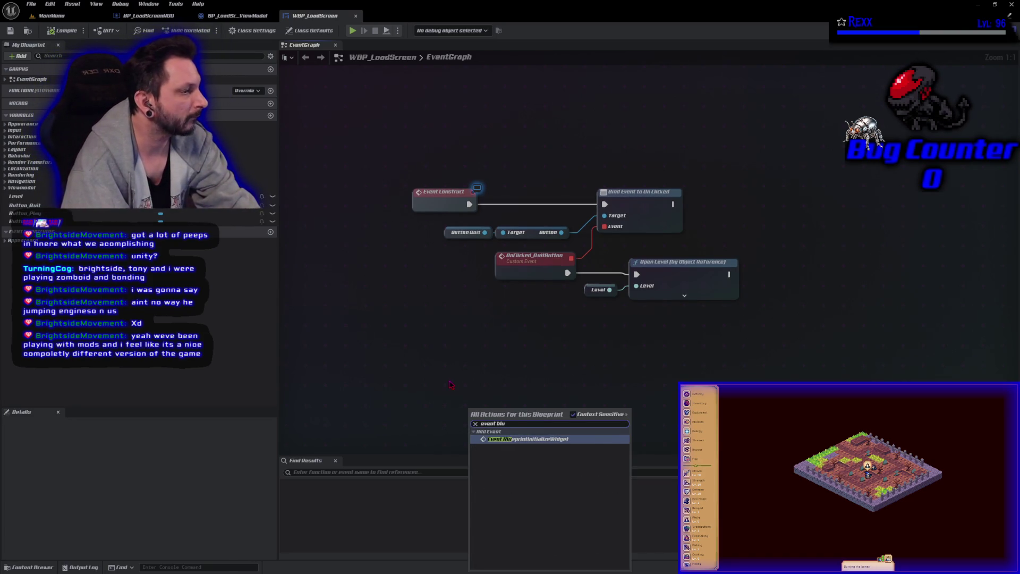
key("Return")
mouse_move(487, 338)
left_mouse_down()
mouse_move(437, 168)
mouse_move(422, 202)
mouse_move(493, 250)
left_mouse_up()
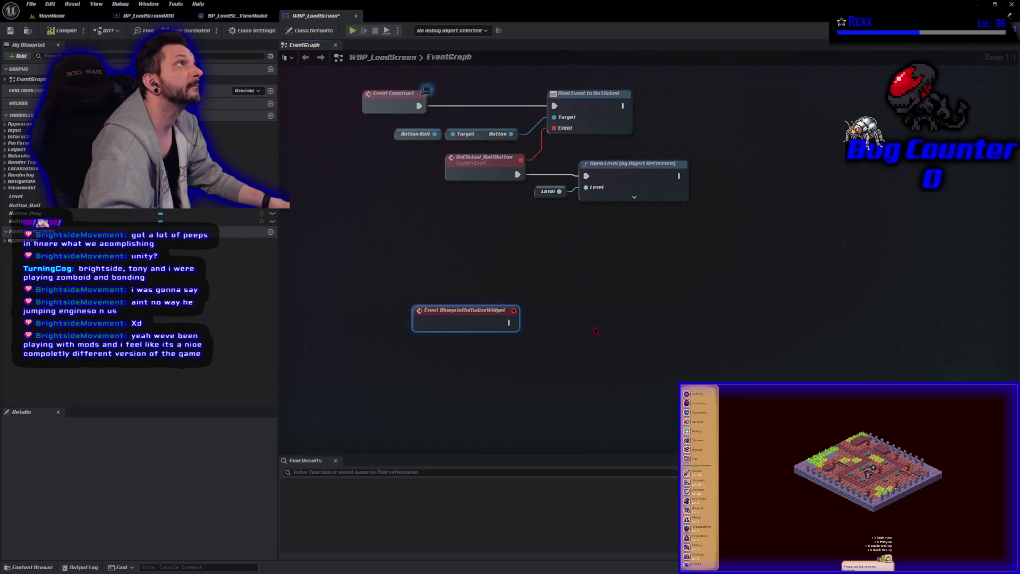
- Add a BP_LoadScreenViewModel getter feeding a Get Load Slot View Model by Index node
right_click(469, 367)
type("ge bp")
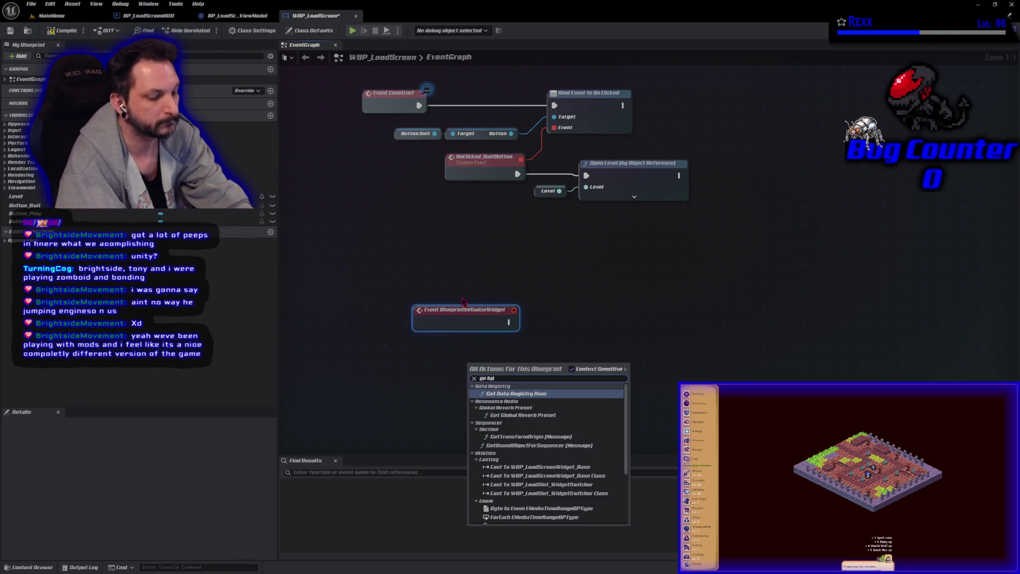
type("_load")
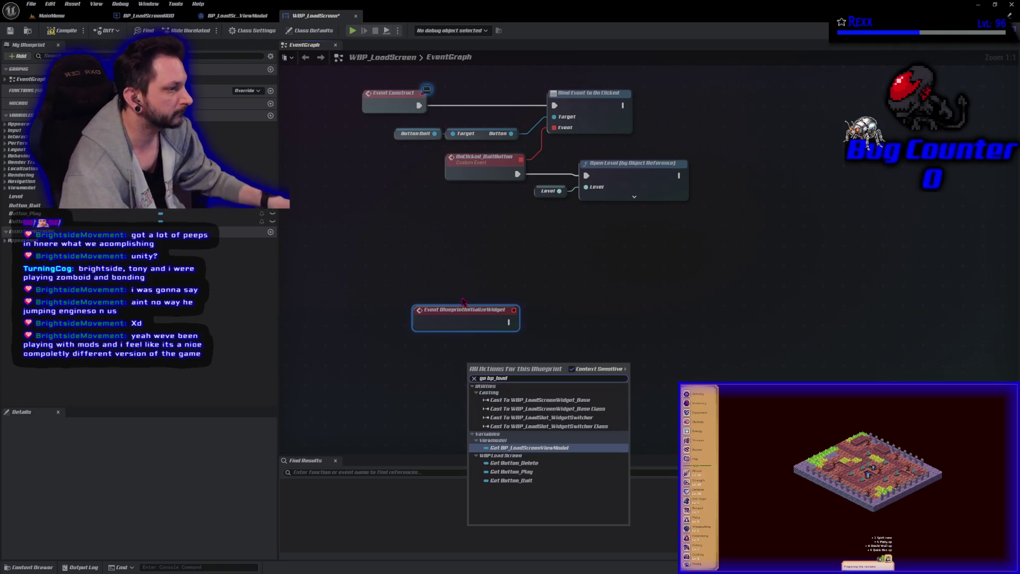
left_click(557, 448)
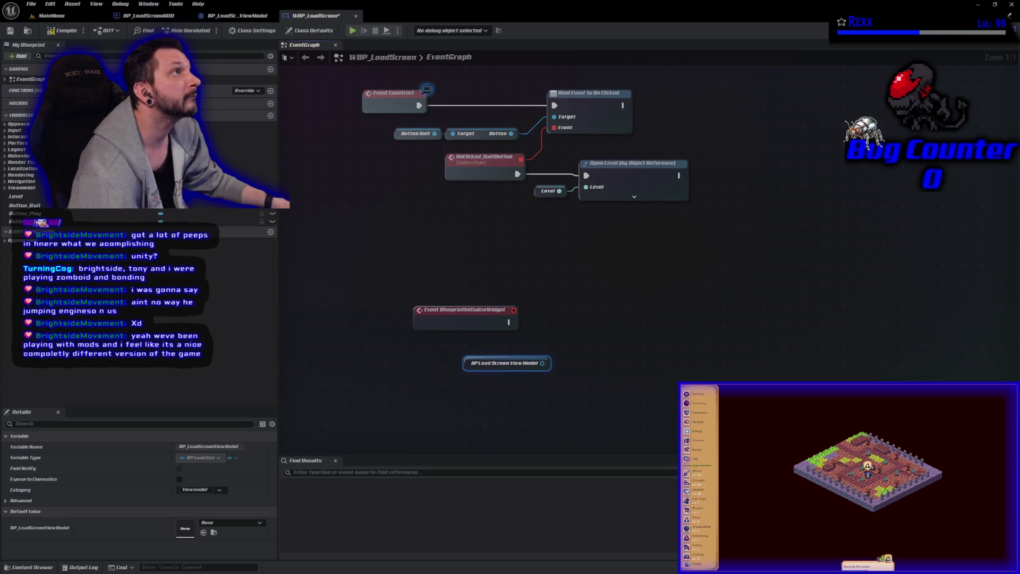
left_click_drag(542, 363, 574, 367)
type("get load slot")
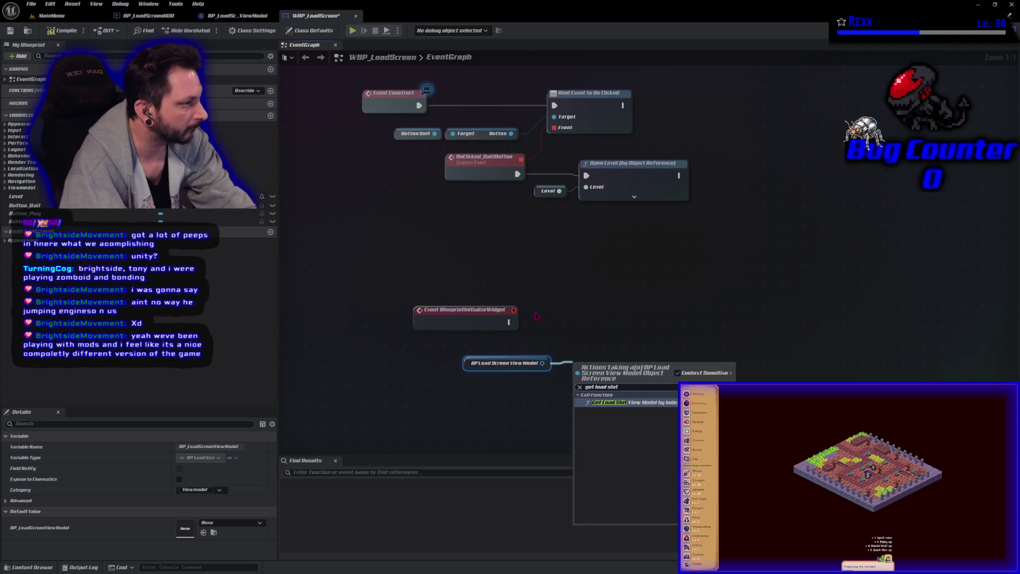
key("Return")
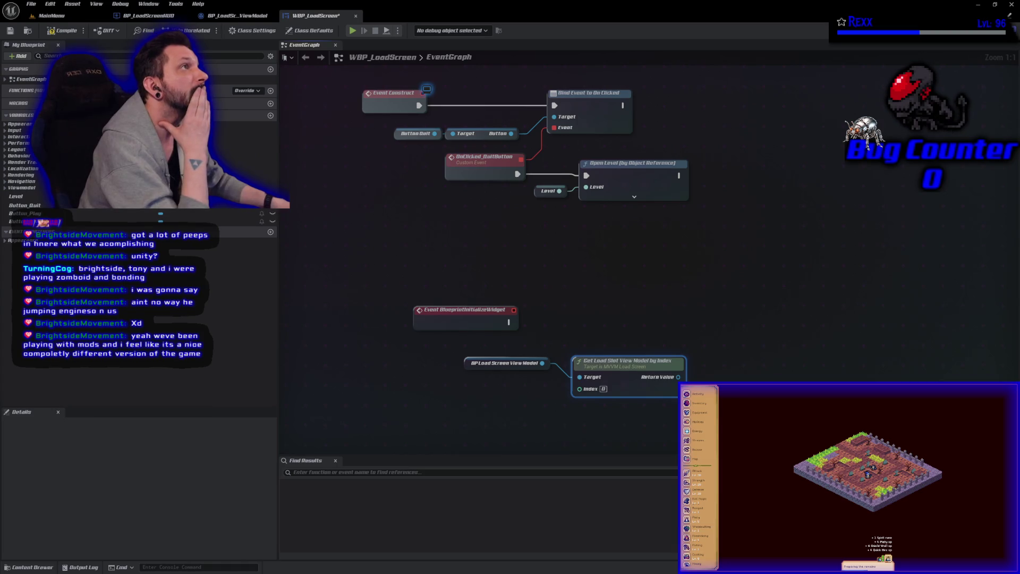
mouse_move(466, 362)
left_mouse_down()
mouse_move(584, 346)
mouse_move(620, 376)
mouse_move(463, 374)
left_mouse_up()
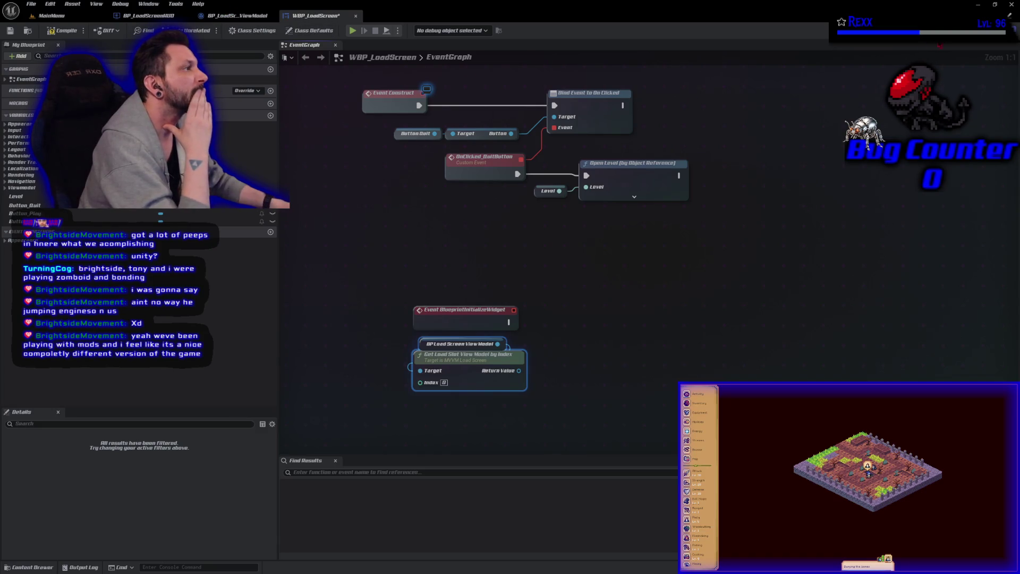
left_click(994, 30)
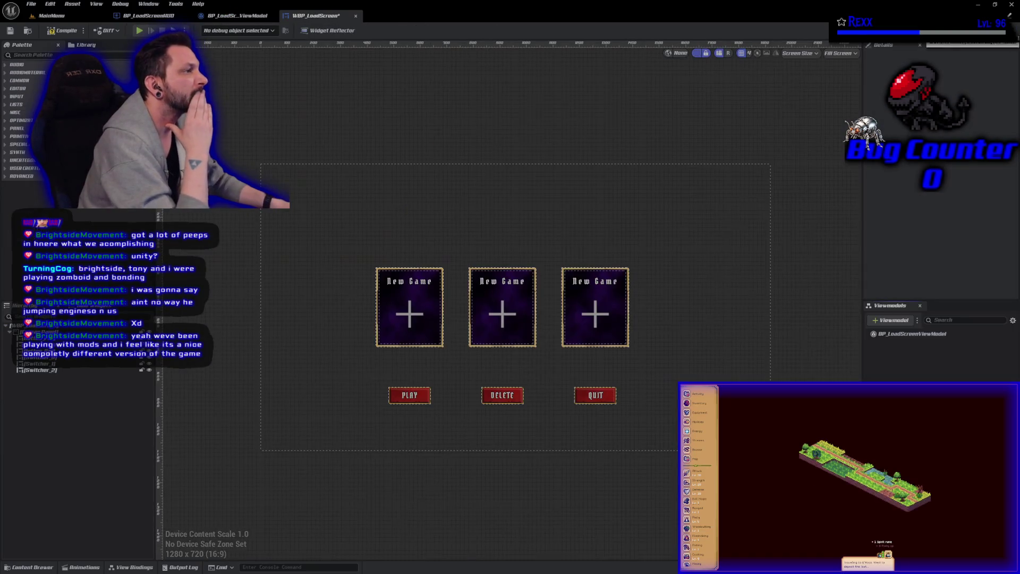
- Tick Is Variable for Switcher_0, Switcher_1 and Switcher_2, compile, and return to the graph
left_click(55, 370)
left_click(40, 357, "shift")
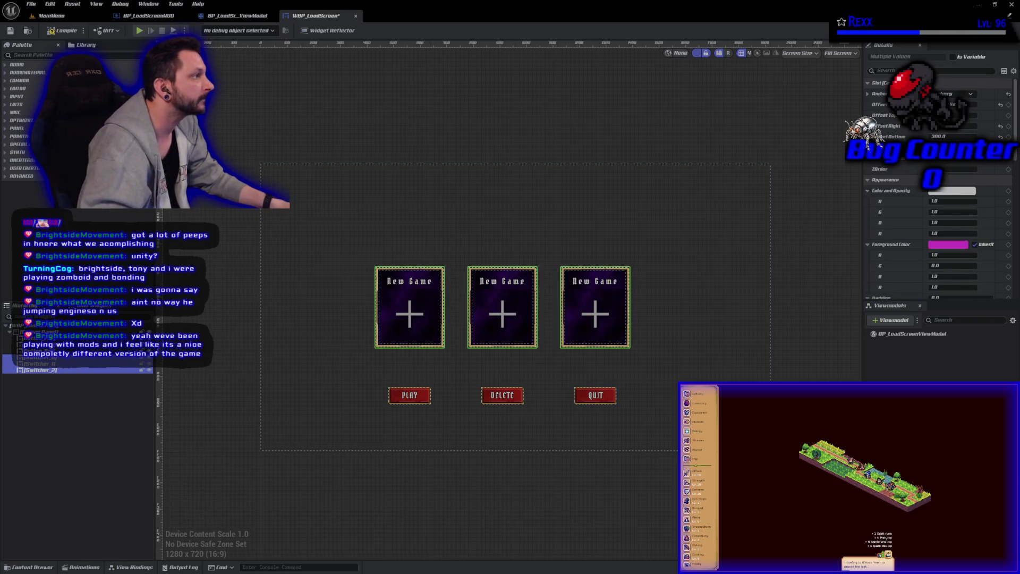
left_click(965, 58)
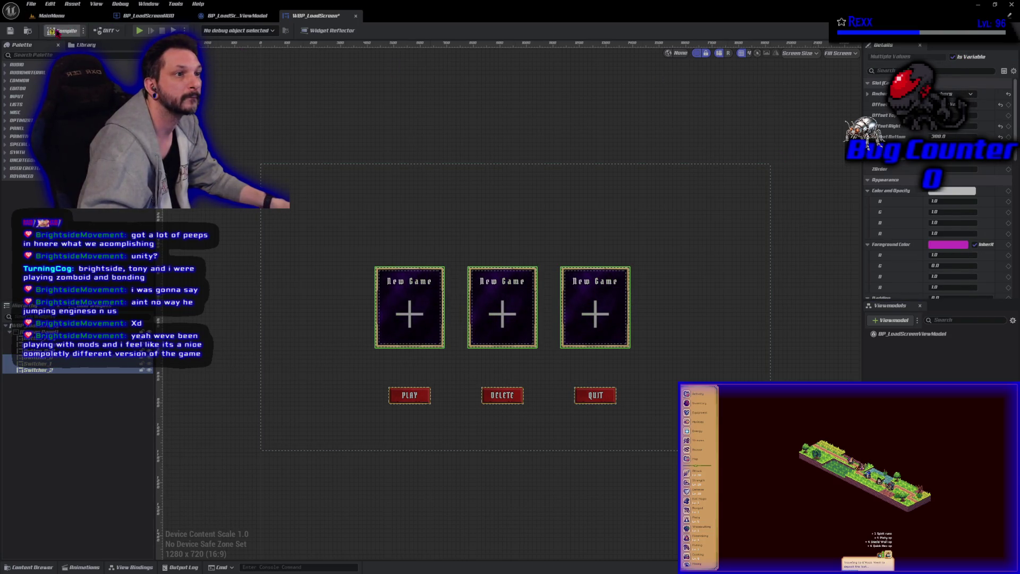
left_click(10, 30)
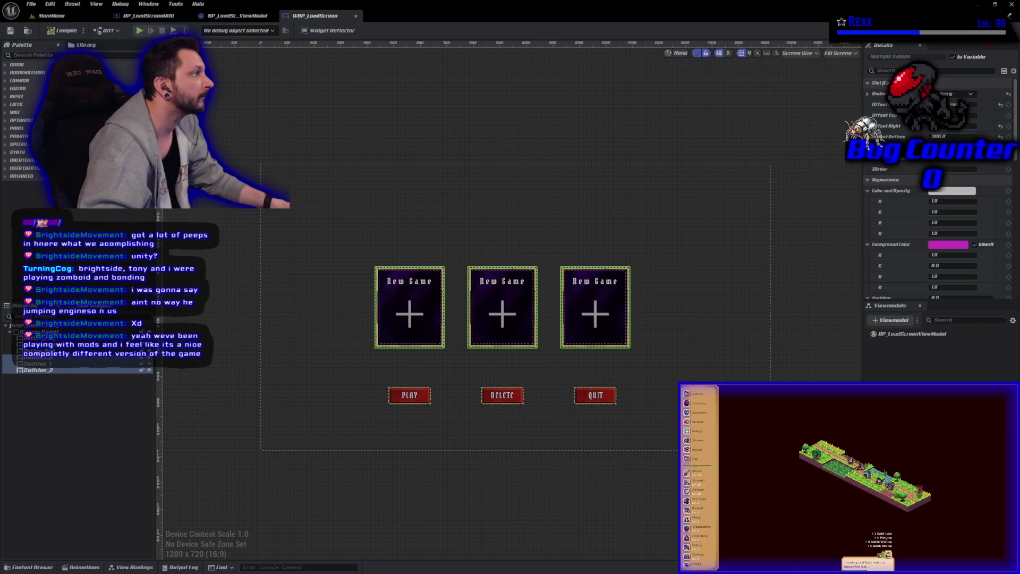
left_click(1002, 30)
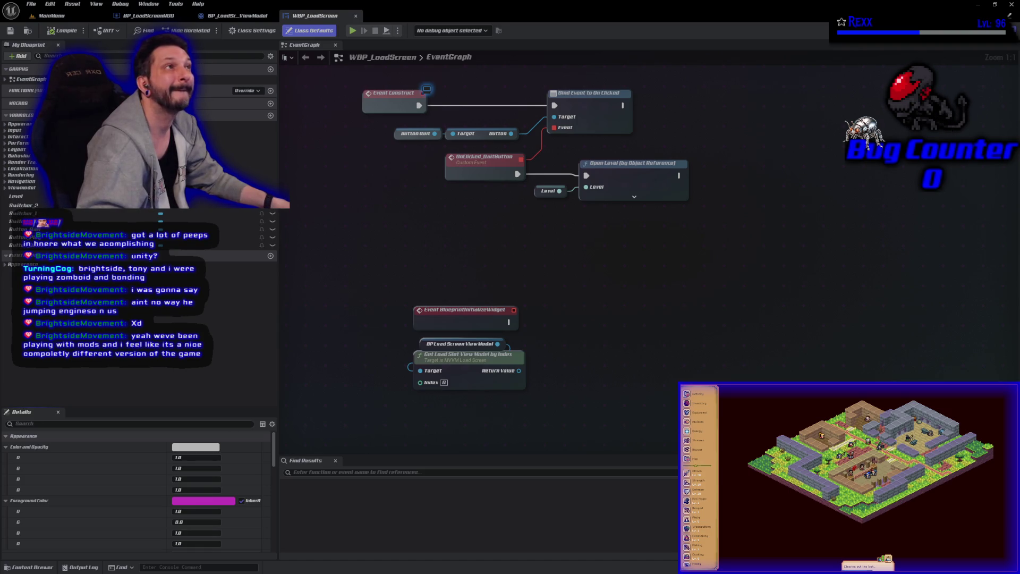
- Open WBP_LoadScreenWidget_Base from the LoadMenu folder and add a new variable NewVar
left_click(27, 567)
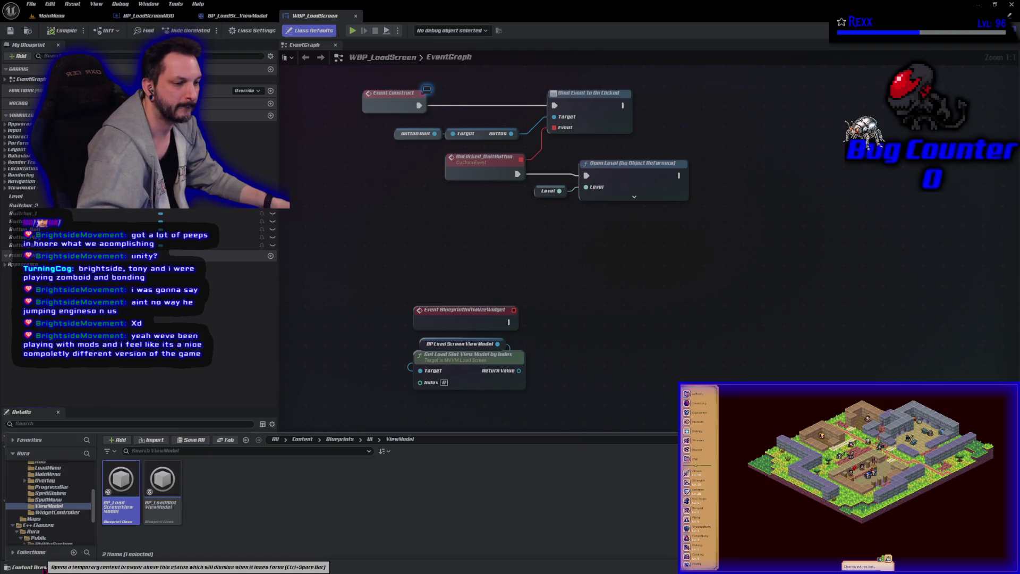
left_click(53, 468)
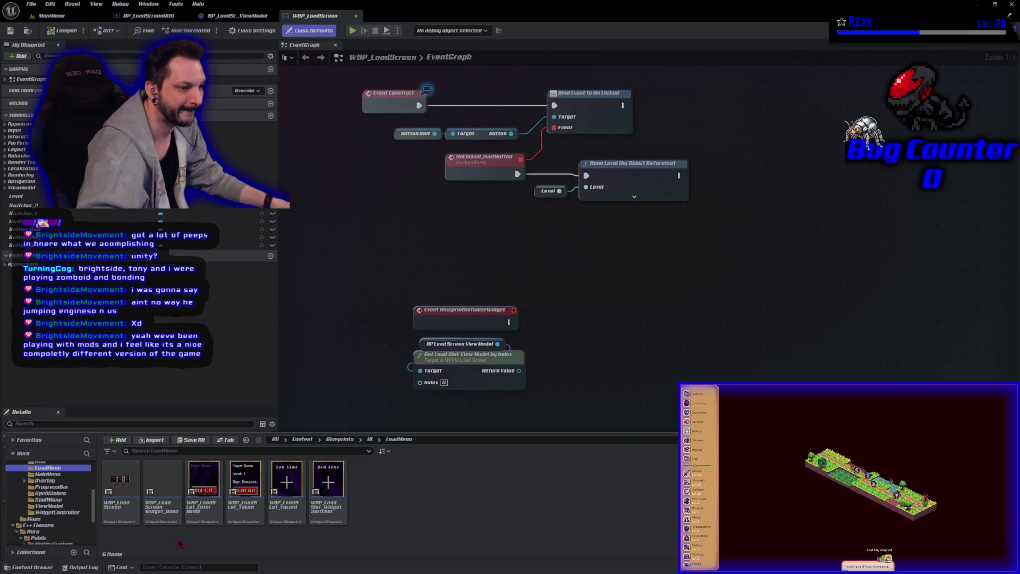
left_click(157, 496)
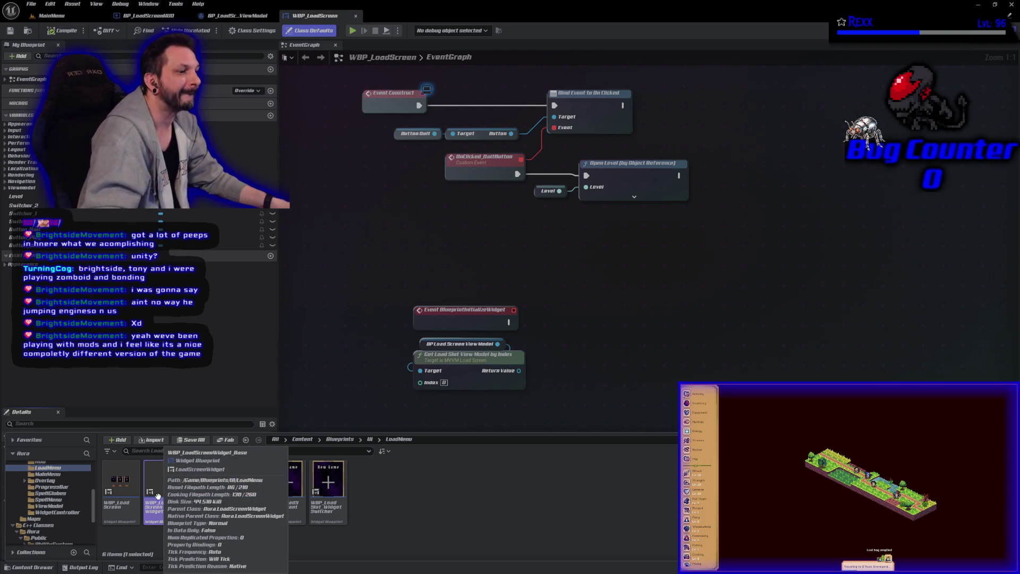
double_click(164, 477)
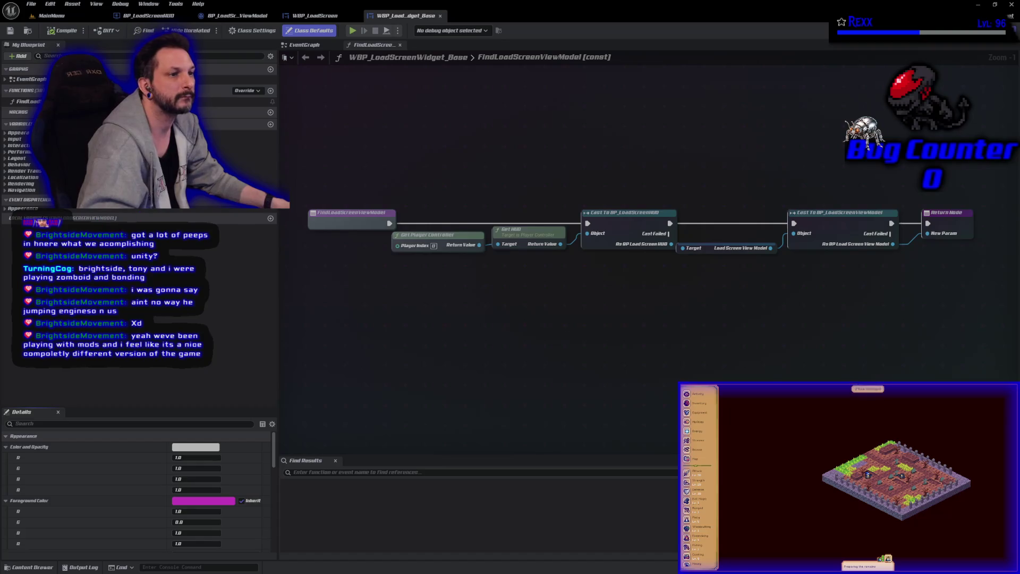
left_click(270, 124)
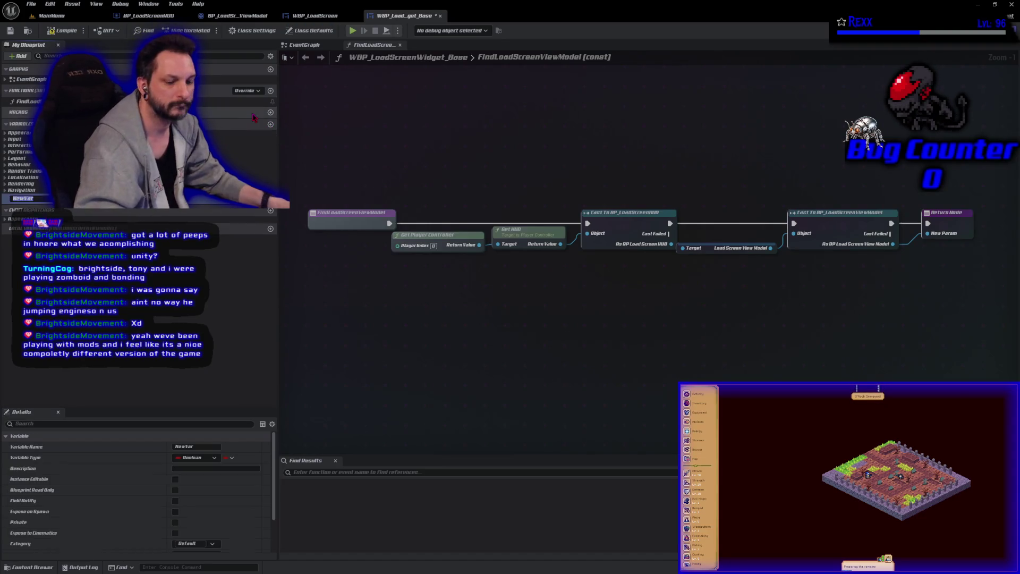
- Rename the variable SlotIndex, make it an instance-editable Integer, and save the widget base
type("Sh")
type("otIndex")
key("Return")
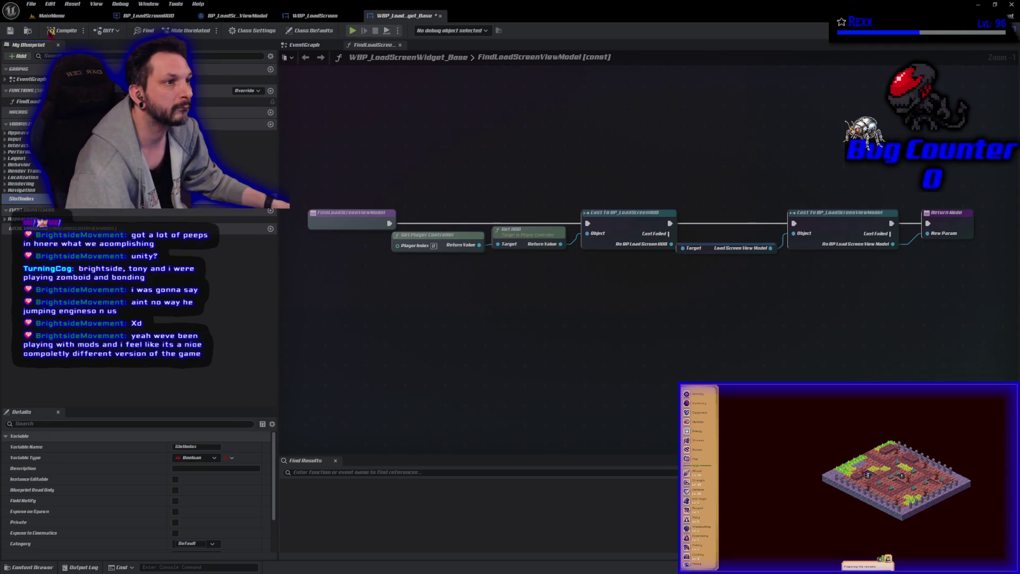
left_click(231, 199)
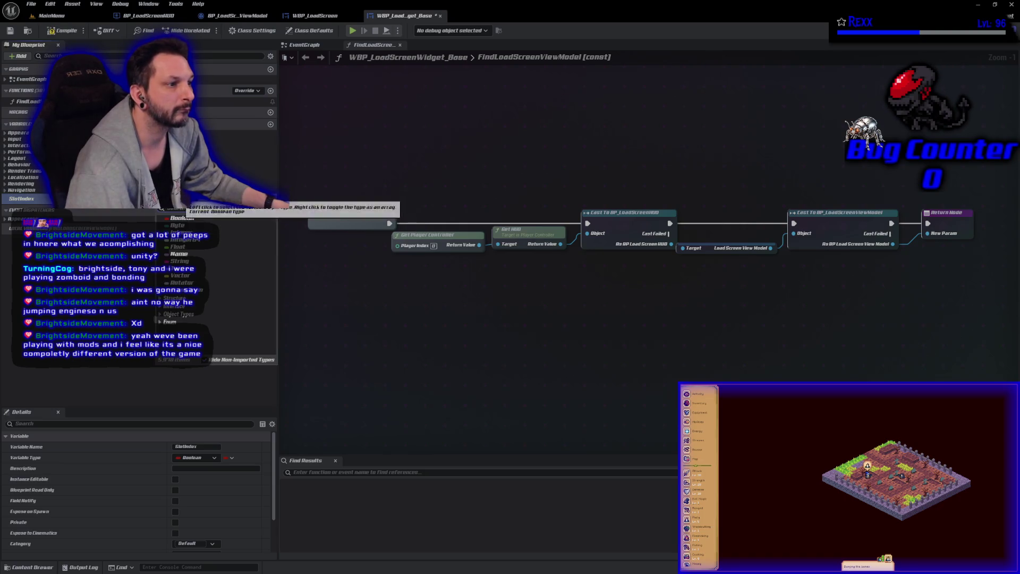
left_click(234, 233)
left_click(269, 199)
left_click(10, 32)
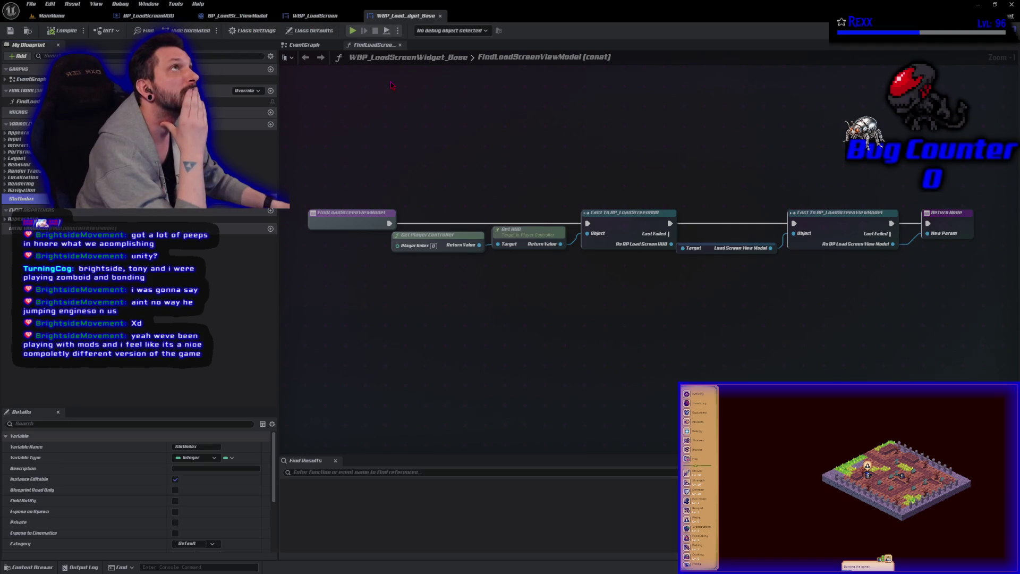
left_click_drag(391, 85, 440, 257)
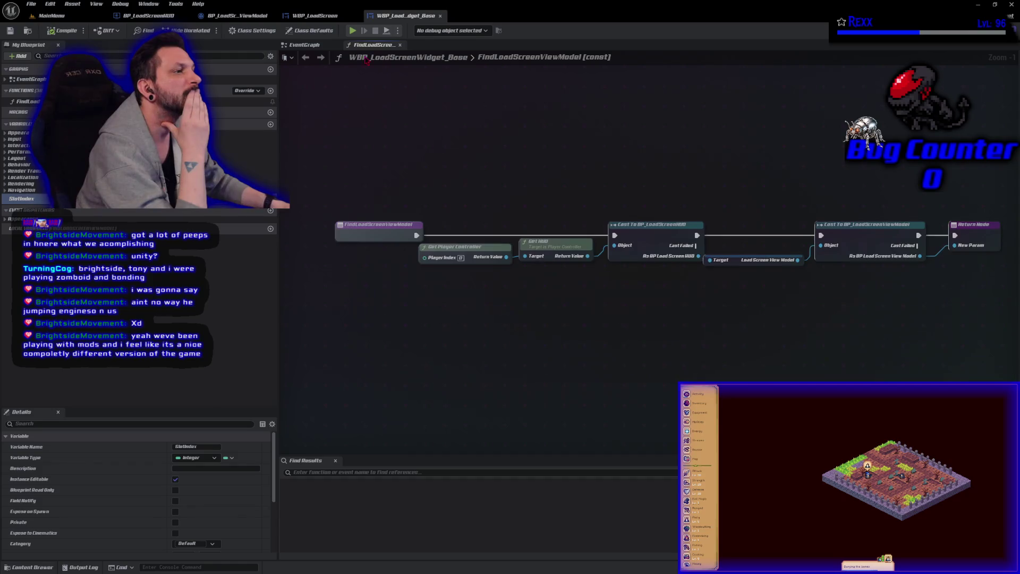
left_click(306, 51)
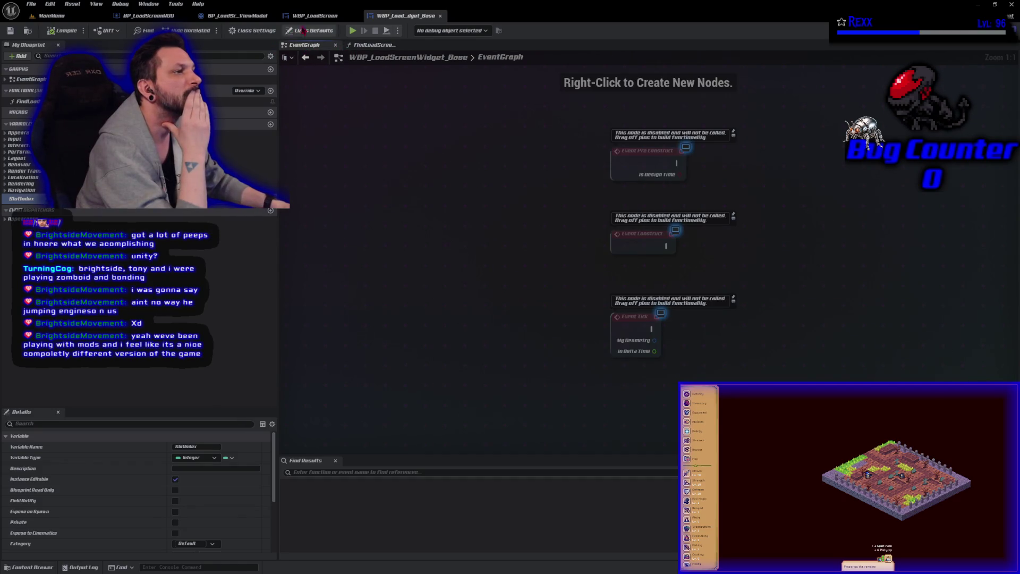
- In WBP_LoadScreen's graph, place getter nodes for Switcher_0, Switcher_1 and Switcher_2
left_click(310, 12)
left_click_drag(570, 325, 535, 293)
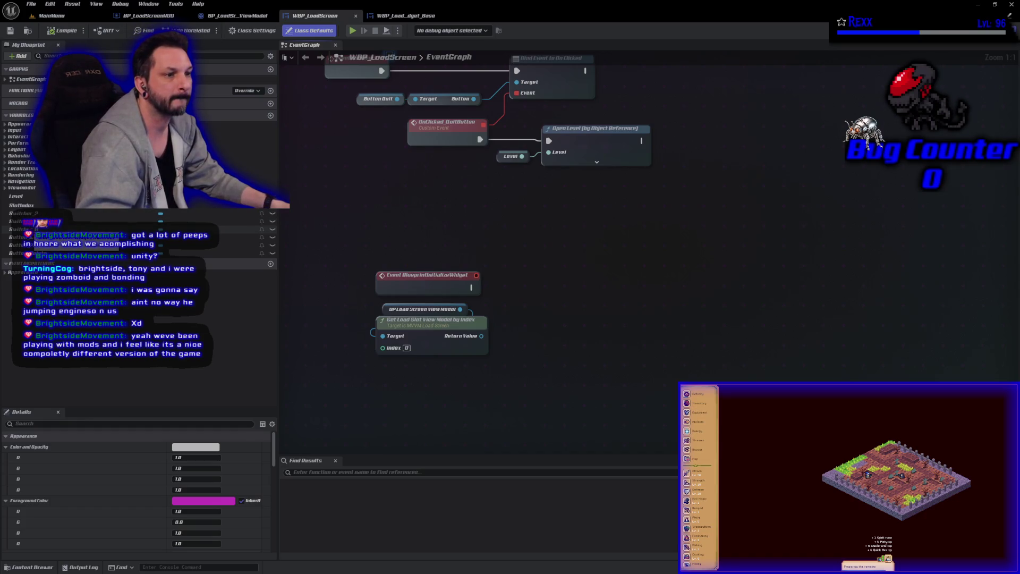
left_click(22, 229)
mouse_move(21, 229)
left_mouse_down()
mouse_move(518, 257)
mouse_move(509, 248)
left_mouse_up()
mouse_move(22, 221)
left_mouse_down()
mouse_move(160, 223)
mouse_move(495, 287)
mouse_move(531, 274)
left_mouse_up()
mouse_move(21, 213)
left_mouse_down()
mouse_move(504, 321)
mouse_move(547, 310)
mouse_move(535, 299)
left_mouse_up()
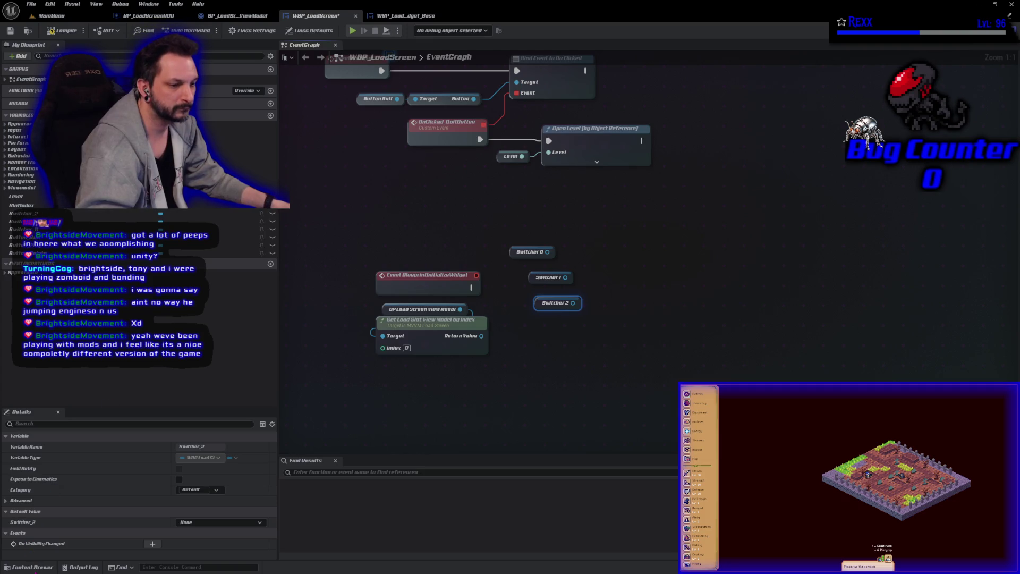
- Open WBP_LoadSlot_WidgetSwitcher from the Content Drawer
left_click(36, 566)
left_click(320, 483)
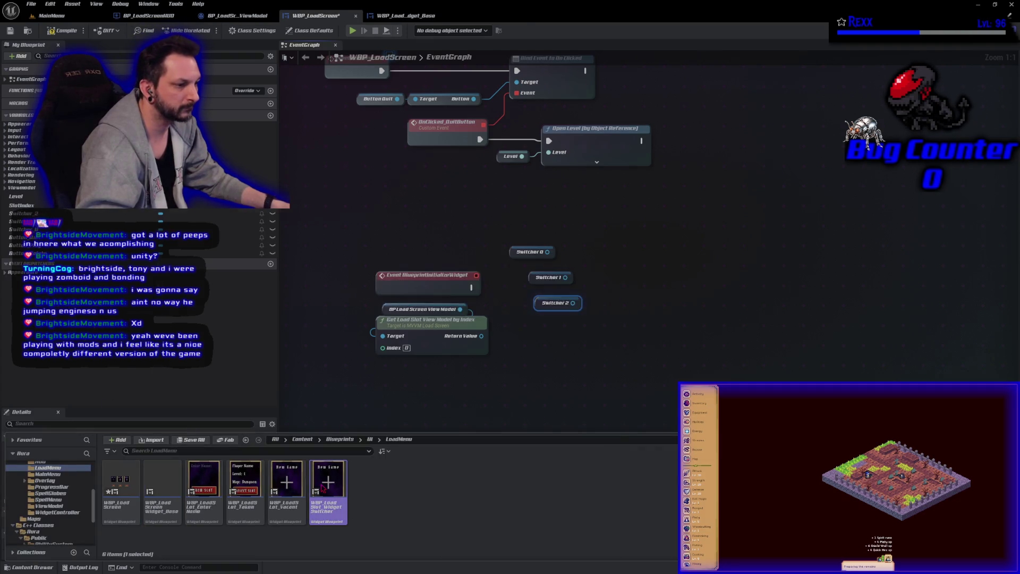
double_click(322, 488)
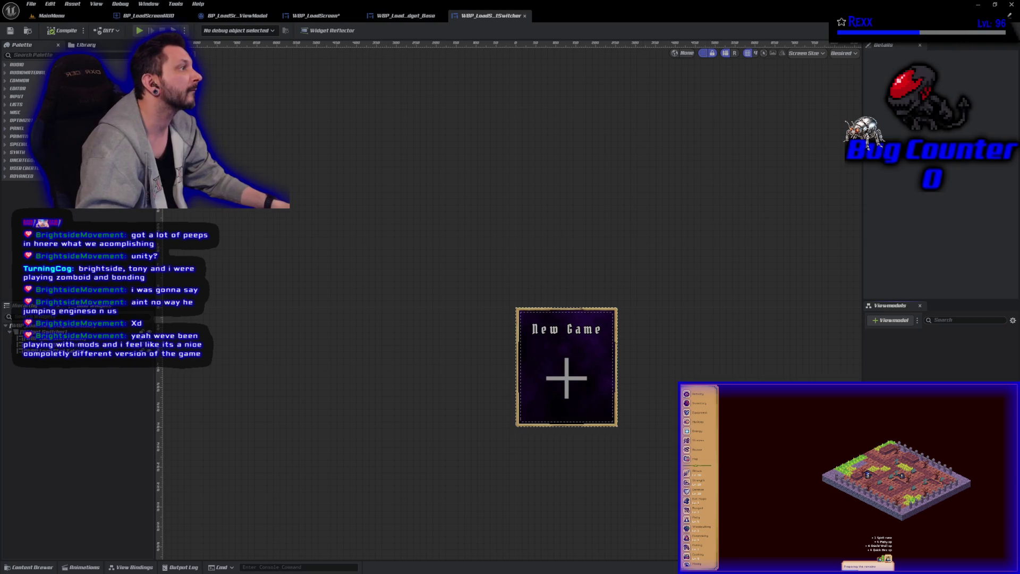
- Create a new InitializeSlot function in the widget switcher and compile it
left_click(1002, 30)
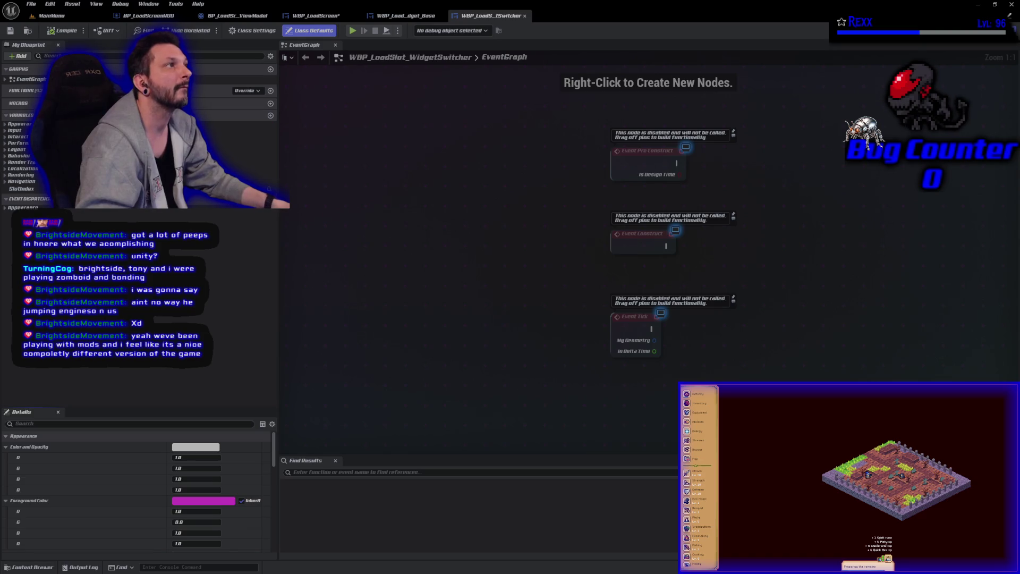
left_click(272, 91)
type("InitializeS")
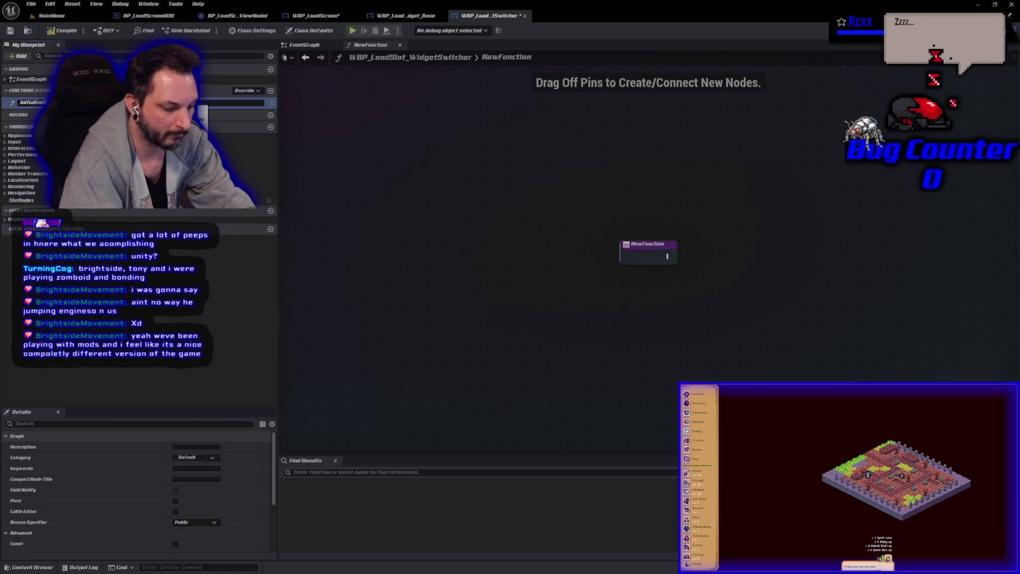
key("Return")
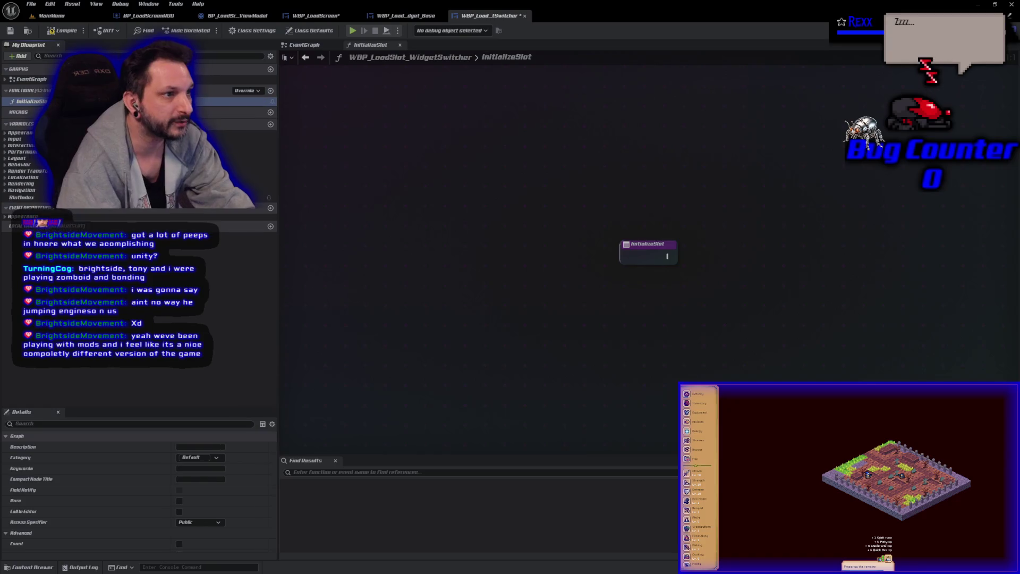
left_click(49, 32)
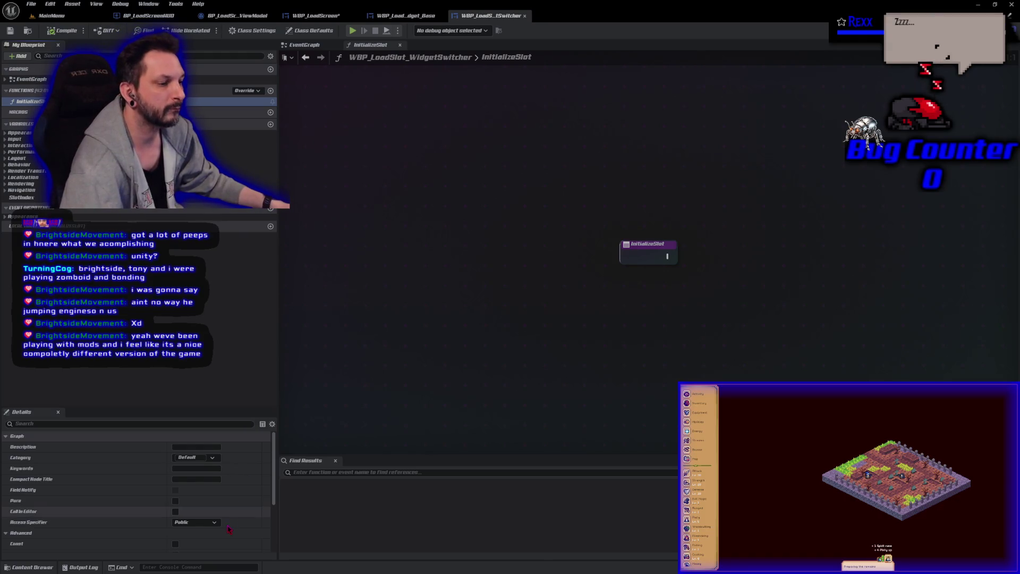
- Give InitializeSlot an Integer input named InSlot and save the blueprint
left_click(636, 256)
scroll(226, 526, "down", 2)
left_click(266, 514)
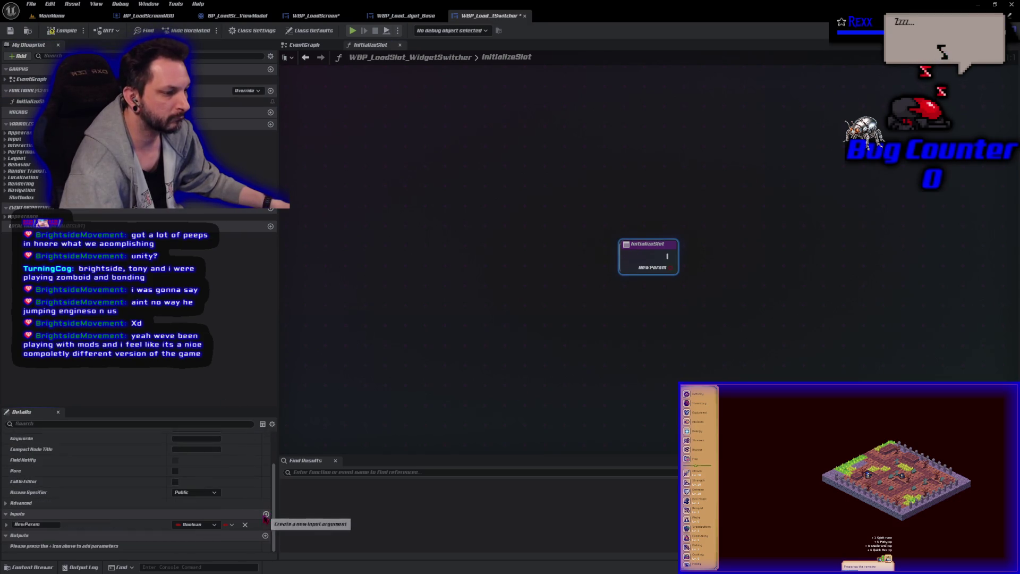
left_click(196, 525)
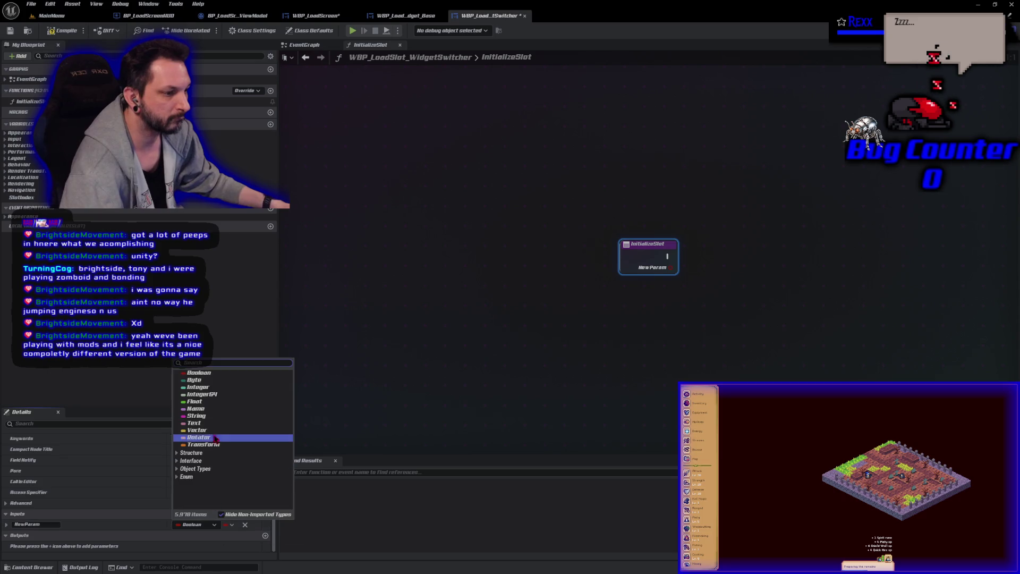
left_click(201, 387)
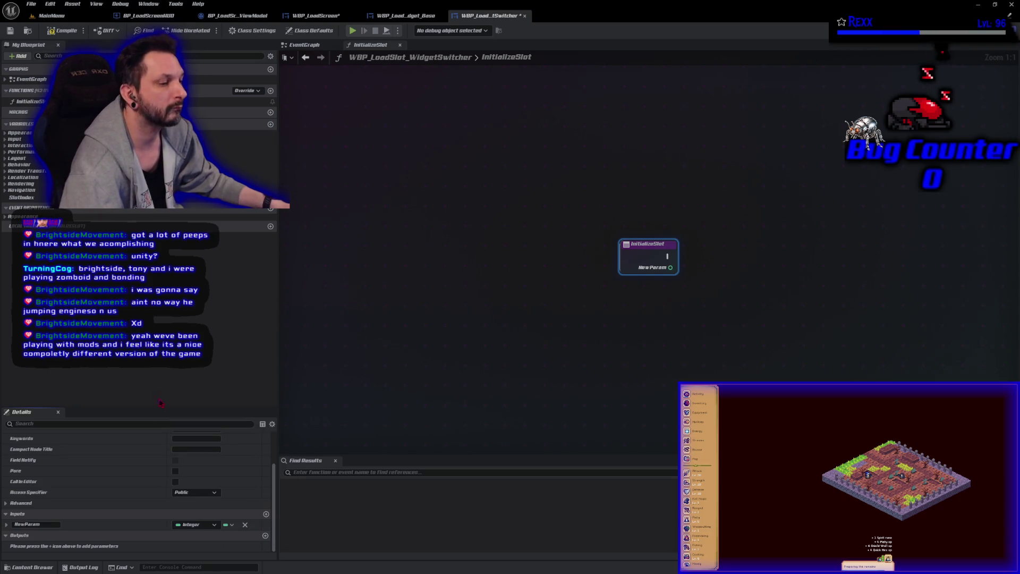
double_click(29, 524)
type("InSlot")
key("Return")
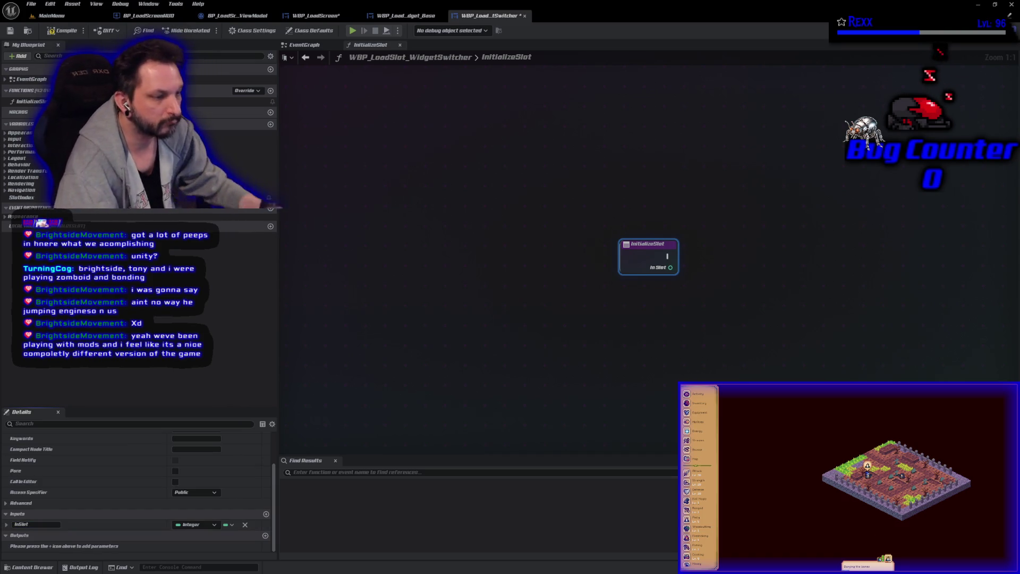
left_click(11, 31)
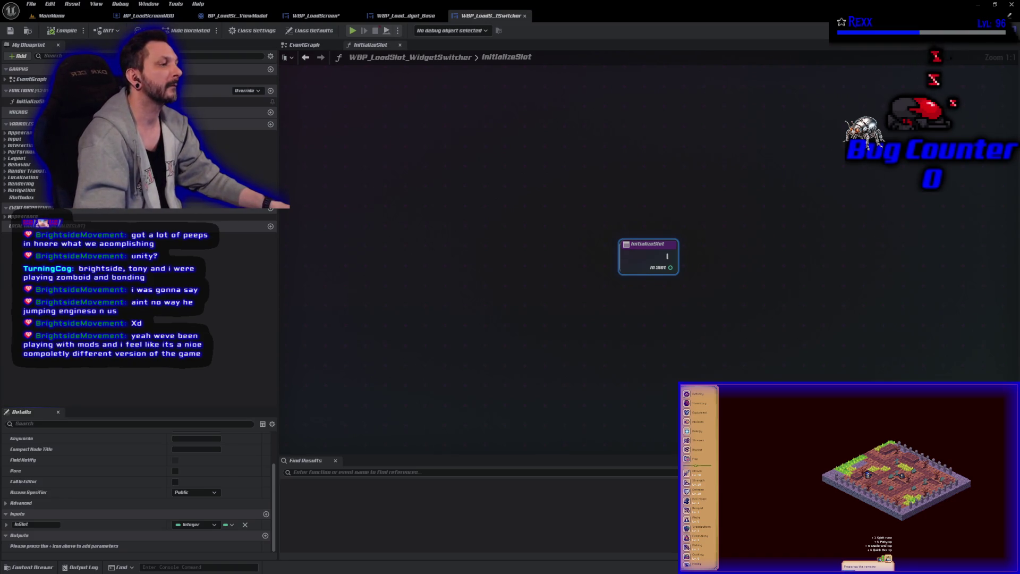
- Set Slot Index from In Slot after the entry node, then compile and save
mouse_move(22, 197)
left_mouse_down()
mouse_move(428, 269)
mouse_move(736, 268)
left_mouse_up()
key("ctrl+s")
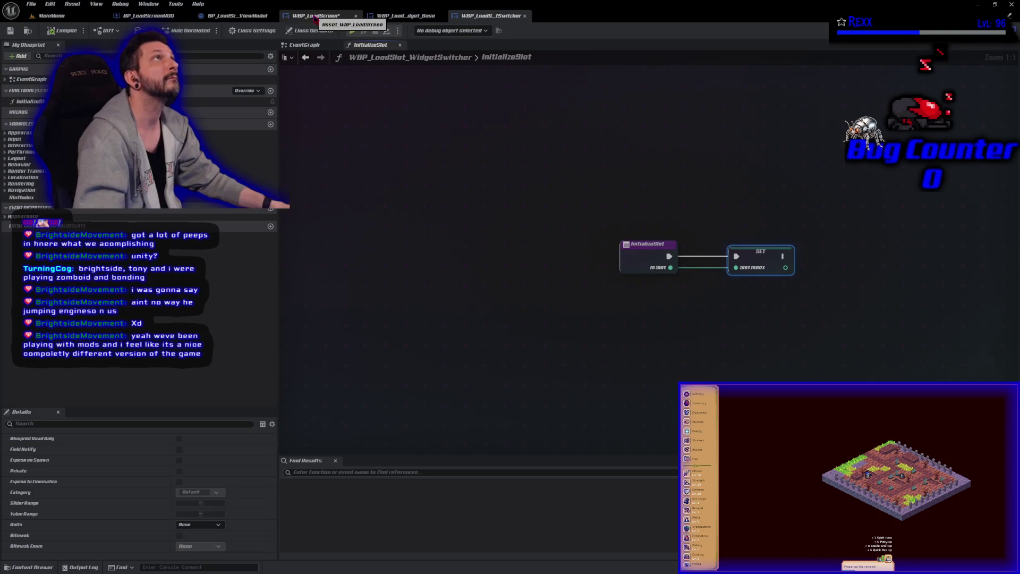
left_click(315, 17)
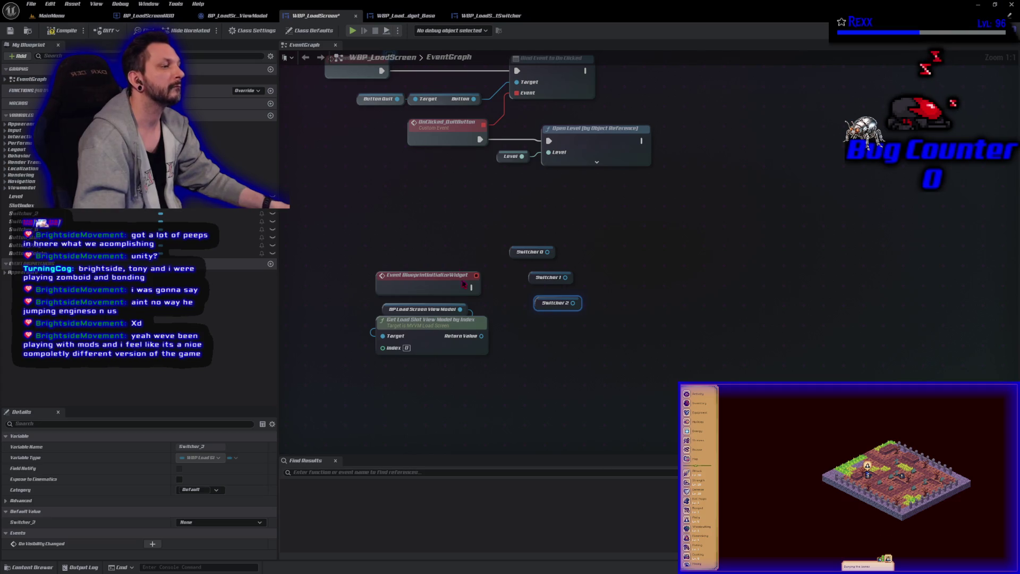
- Call Initialize Slot on Switcher 0 from Event BlueprintInitializeWidget
mouse_move(549, 334)
left_mouse_down()
mouse_move(527, 270)
mouse_move(537, 272)
mouse_move(428, 220)
left_mouse_up()
left_click_drag(547, 252, 573, 257)
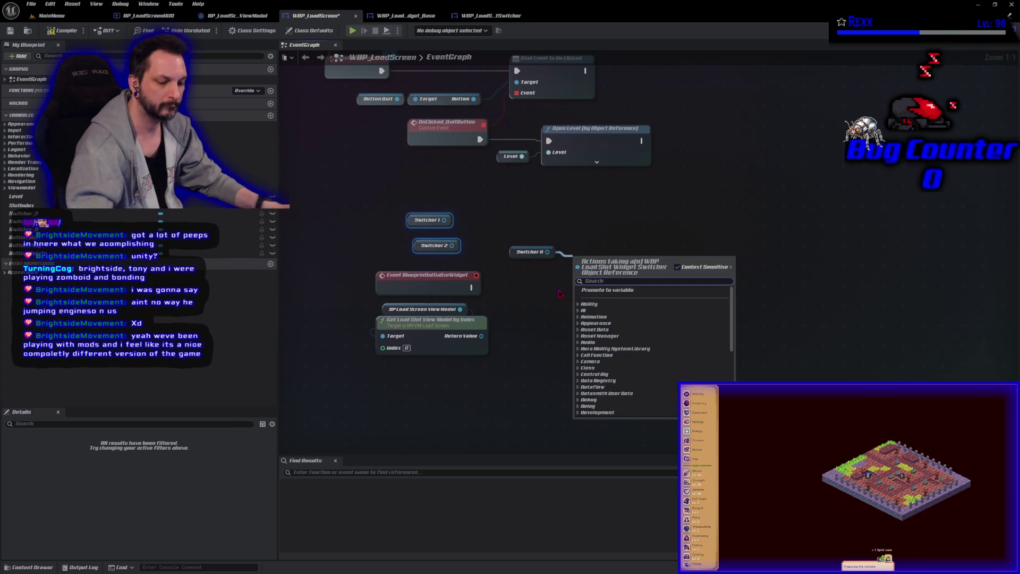
type("initialize slot")
key("Return")
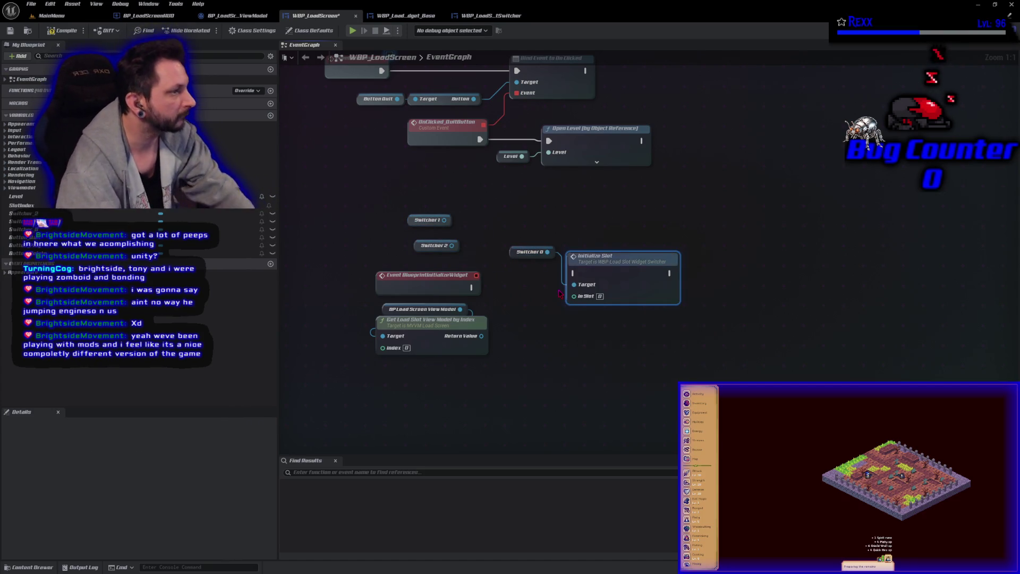
mouse_move(472, 288)
left_mouse_down()
mouse_move(553, 289)
mouse_move(573, 273)
left_mouse_up()
left_click_drag(635, 282, 635, 295)
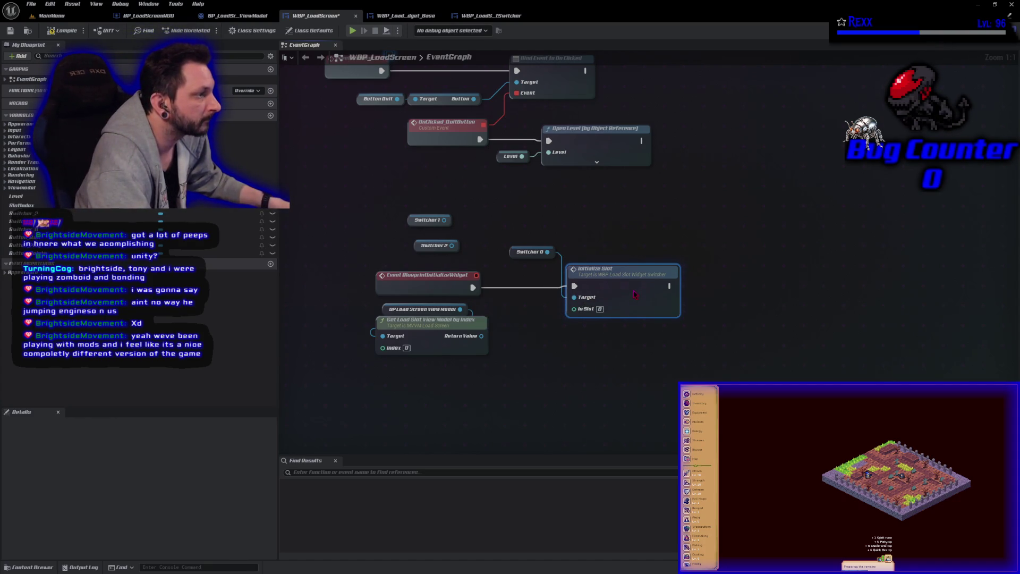
left_click_drag(528, 252, 605, 259)
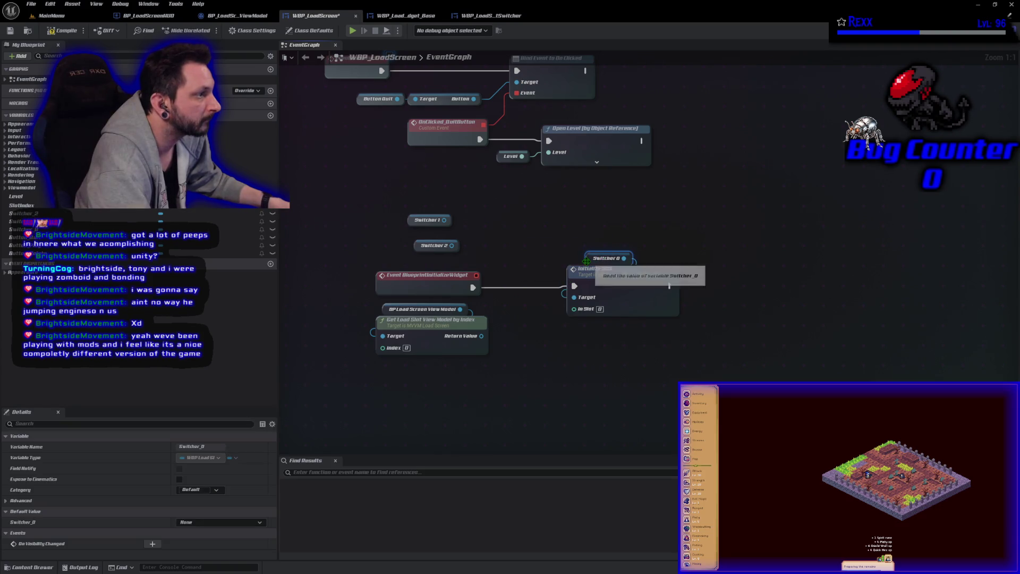
- Duplicate the Initialize Slot call and chain three calls in a row
left_click(614, 297)
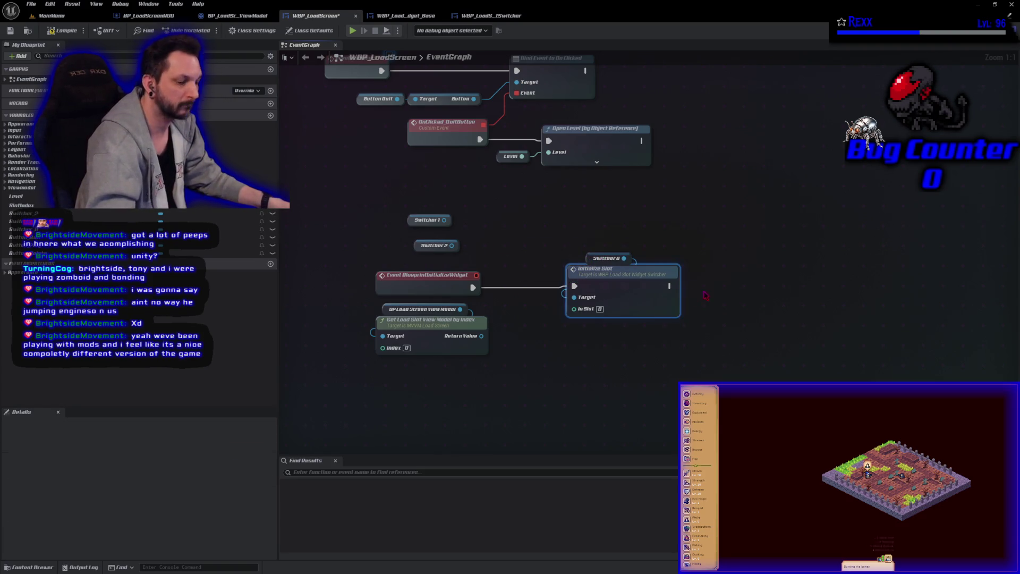
key("ctrl+c")
key("ctrl+v")
key("ctrl+v")
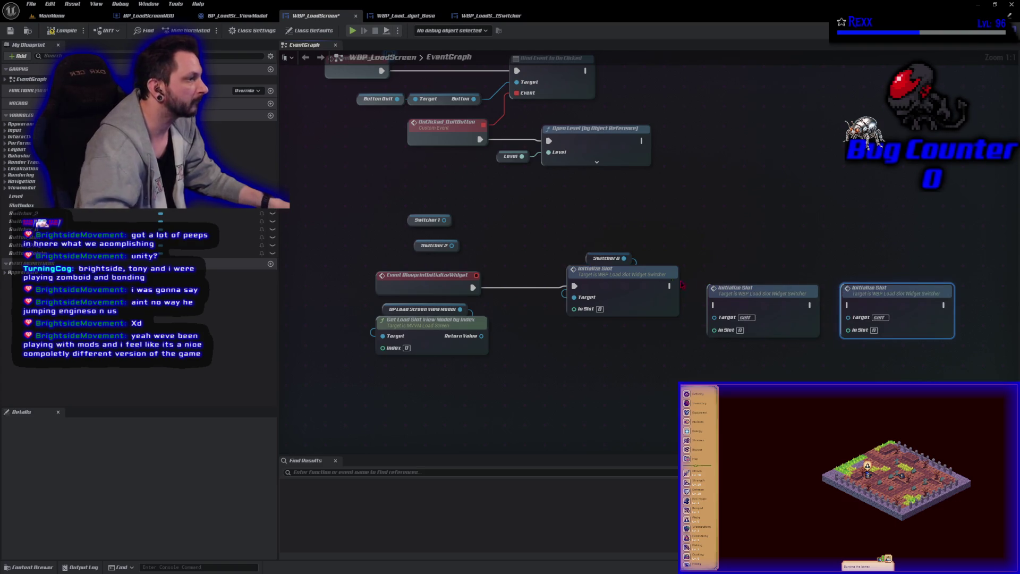
mouse_move(671, 286)
left_mouse_down()
mouse_move(713, 305)
mouse_move(733, 298)
mouse_move(727, 286)
left_mouse_up()
mouse_move(804, 286)
left_mouse_down()
mouse_move(848, 305)
mouse_move(854, 277)
left_mouse_up()
left_click_drag(427, 226, 747, 261)
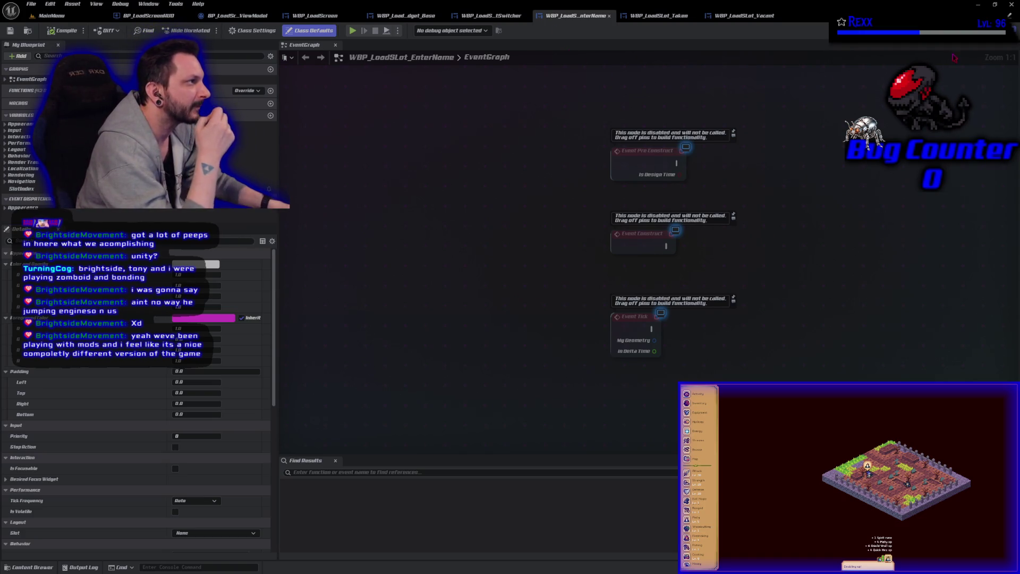
- In Designer, browse the viewmodel list to BP_LoadSlotViewModel, then cancel without adding
left_click(977, 30)
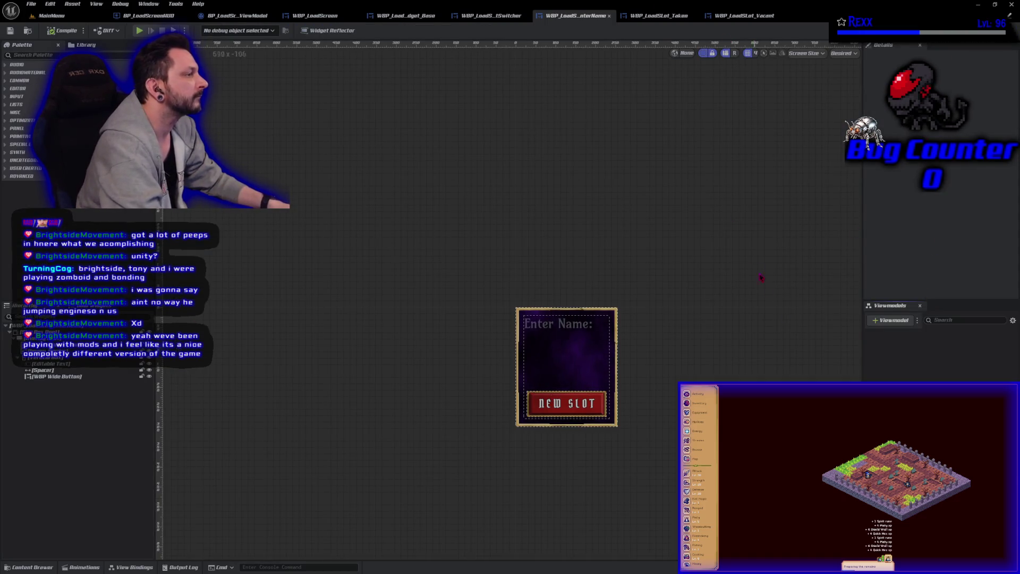
left_click(891, 319)
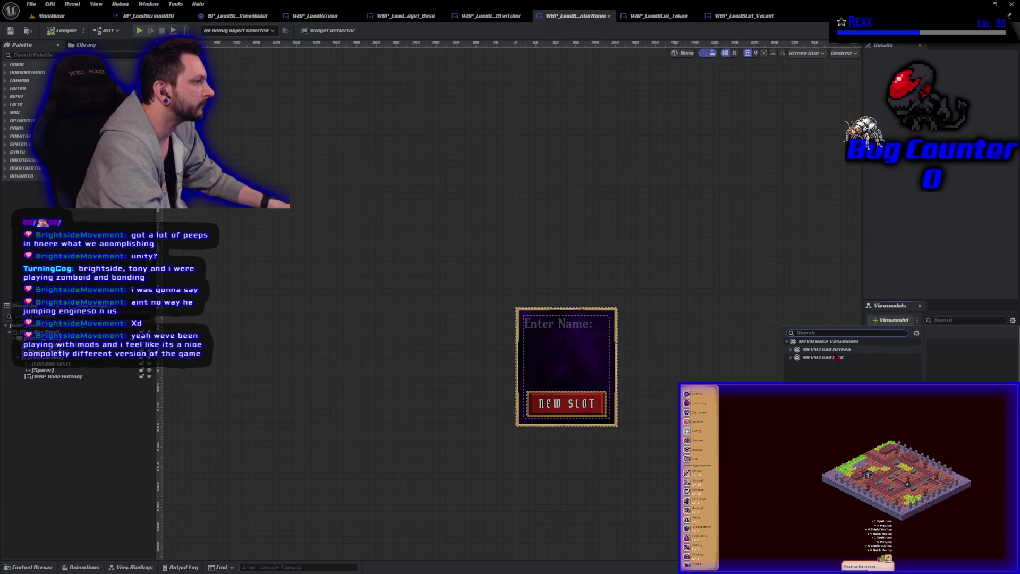
left_click(792, 350)
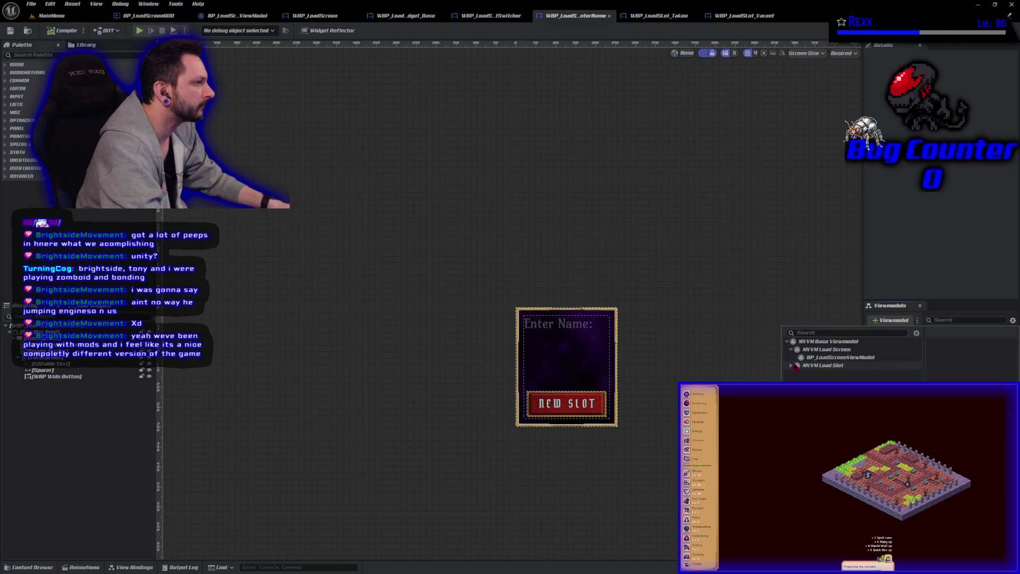
left_click(791, 366)
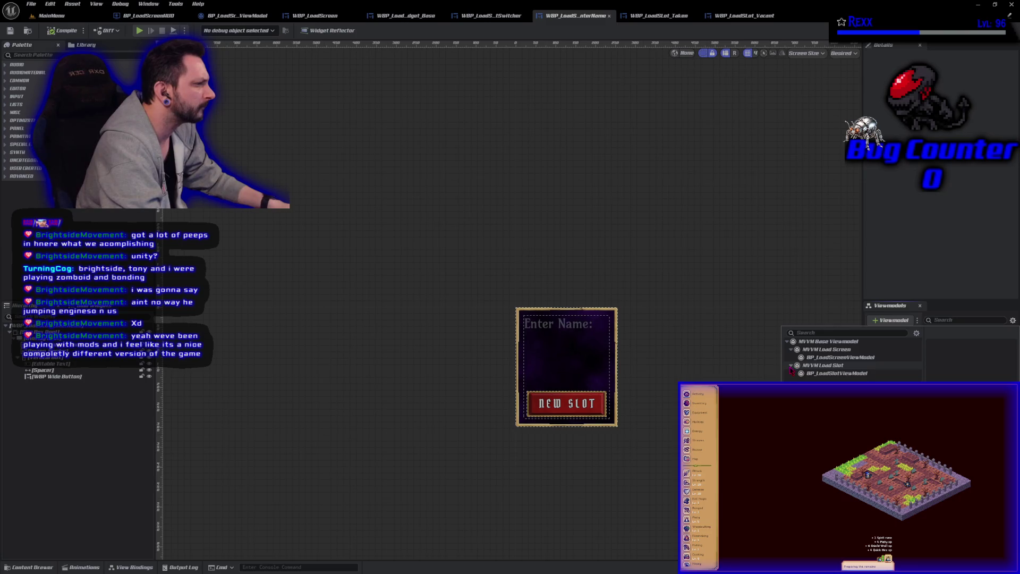
left_click(821, 373)
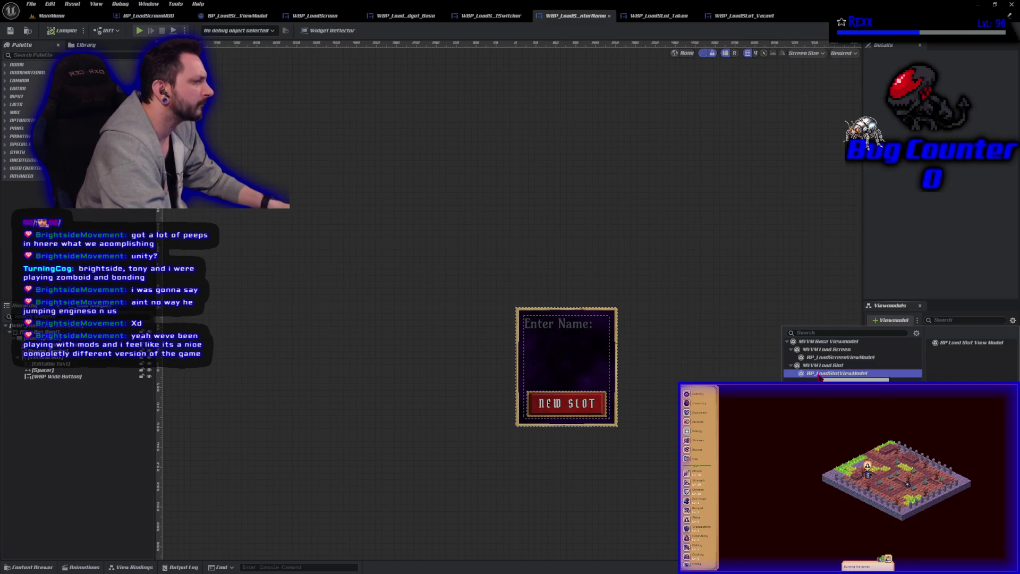
key("Escape")
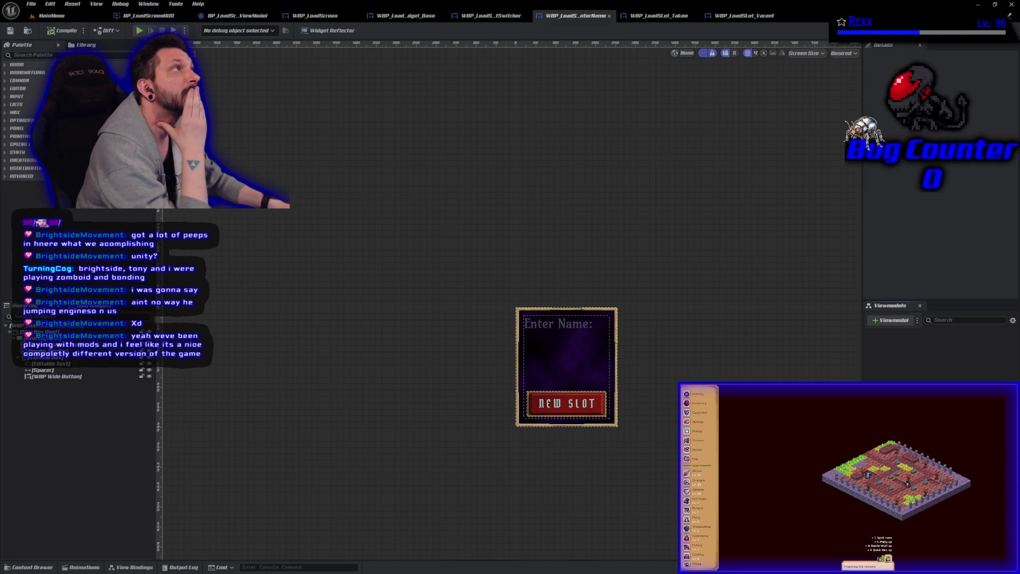
- Add BP_LoadSlotViewModel to the Enter Name widget, save, and check its settings
left_click(885, 320)
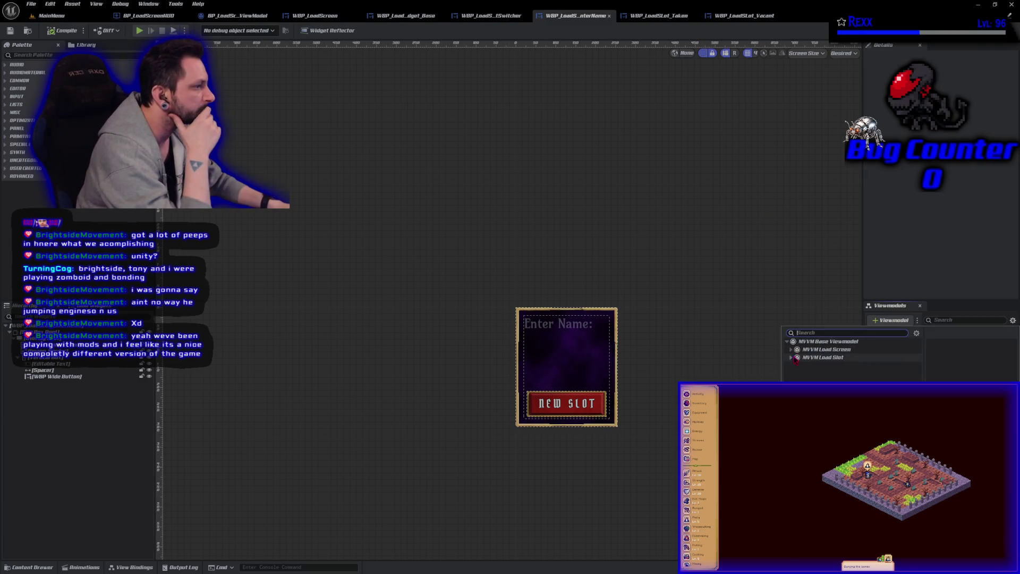
left_click(822, 357)
left_click(791, 357)
left_click(819, 366)
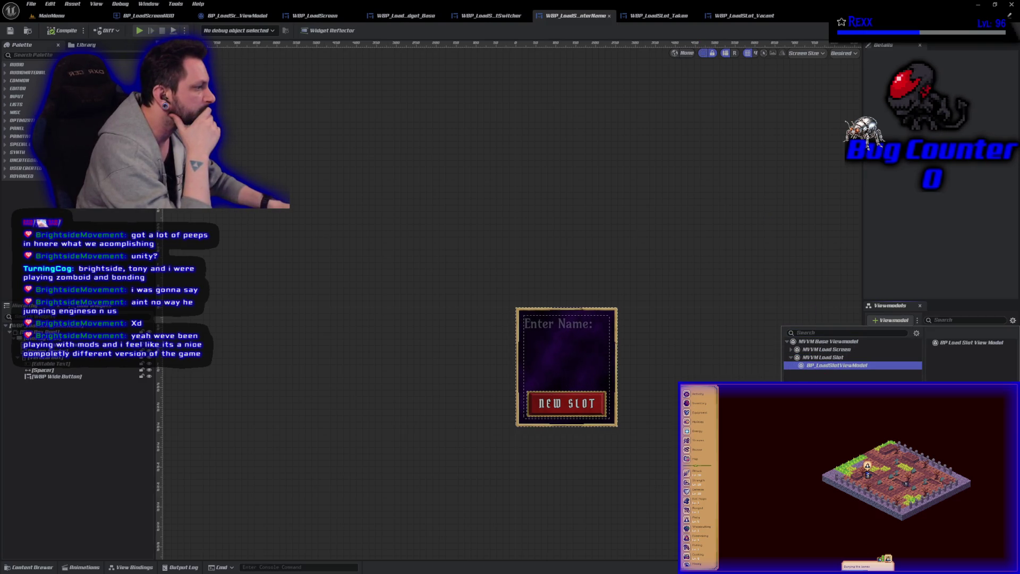
key("Return")
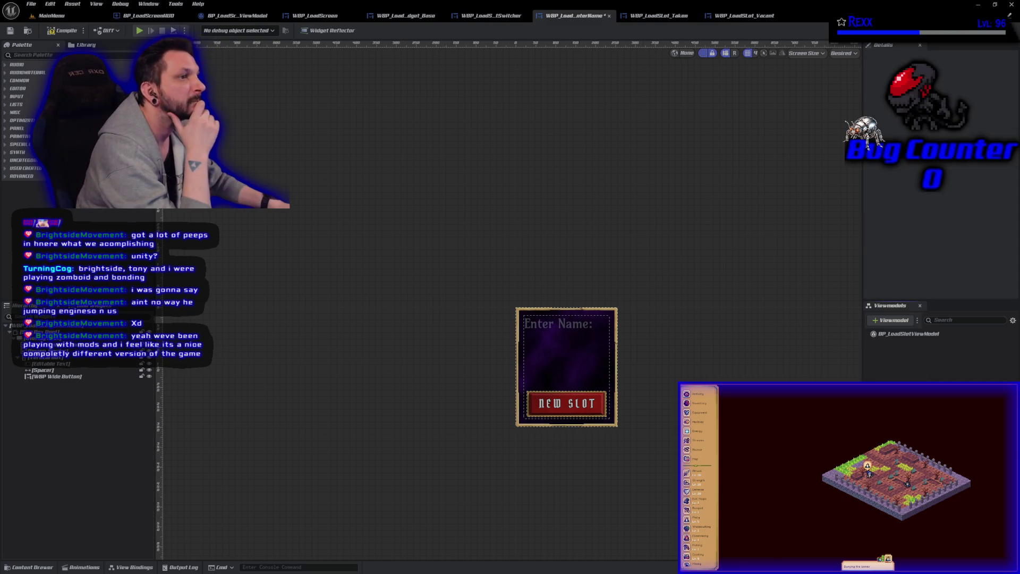
left_click(10, 32)
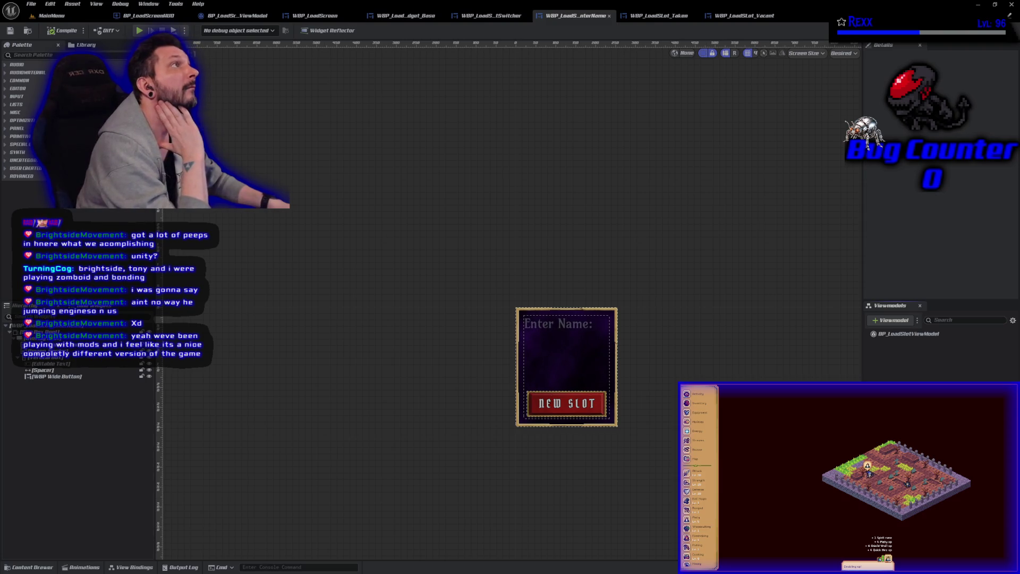
left_click(909, 334)
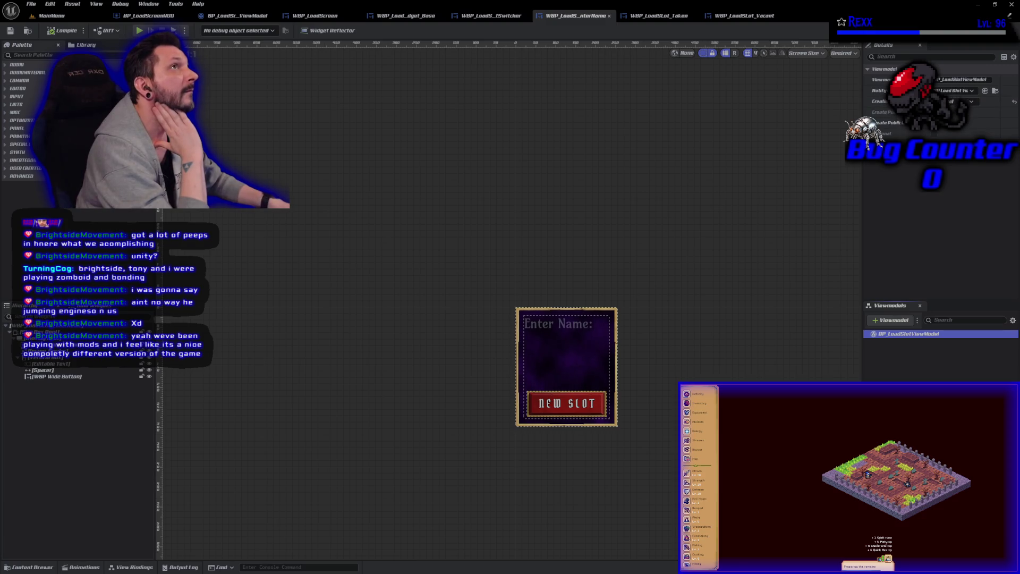
left_click(656, 16)
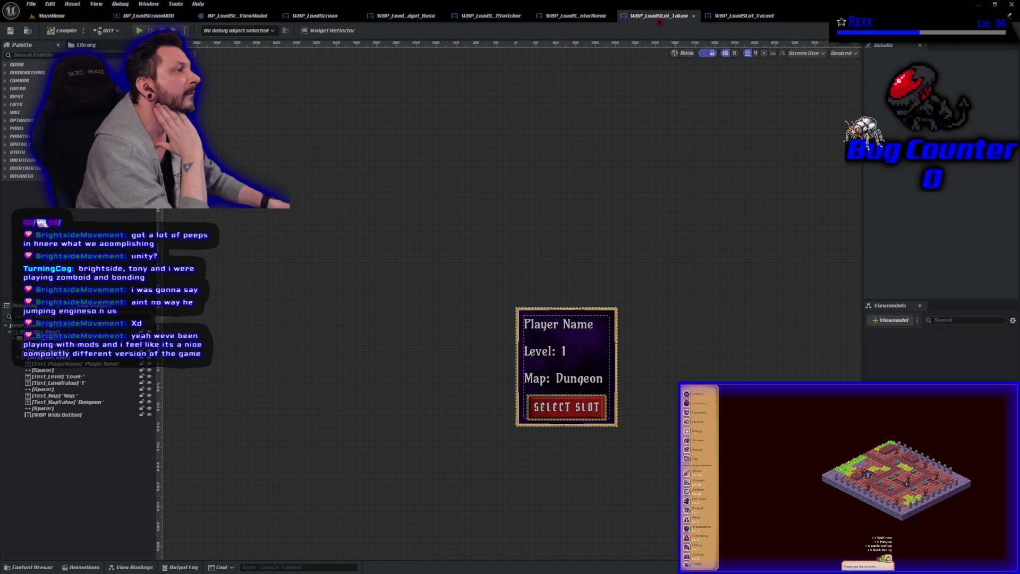
- Add BP_LoadSlotViewModel to the Taken widget and save it
left_click(891, 320)
left_click(792, 357)
left_click(816, 366)
key("Return")
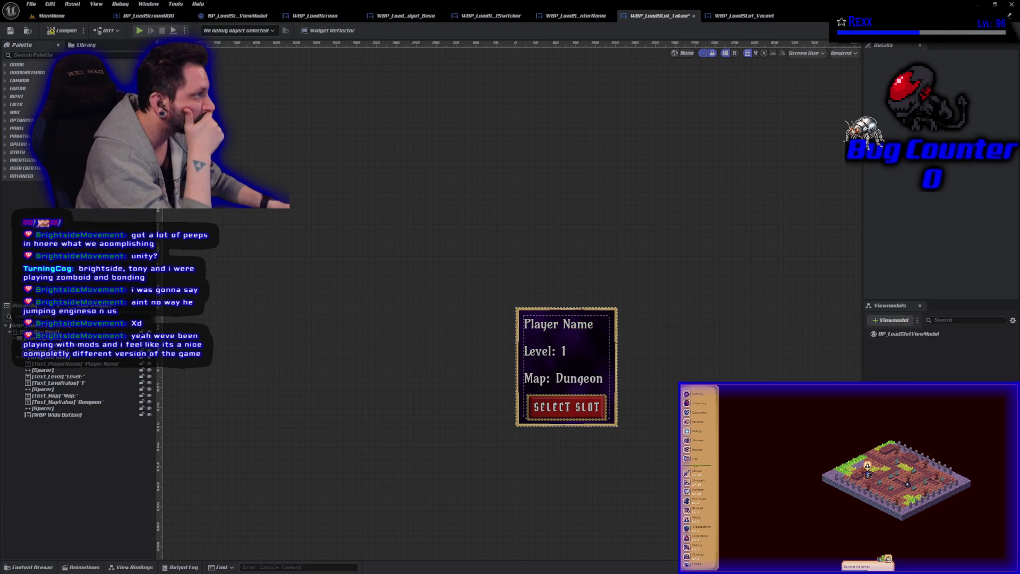
left_click(10, 30)
- Add BP_LoadSlotViewModel to the Vacant widget, save, and check its settings
left_click(754, 16)
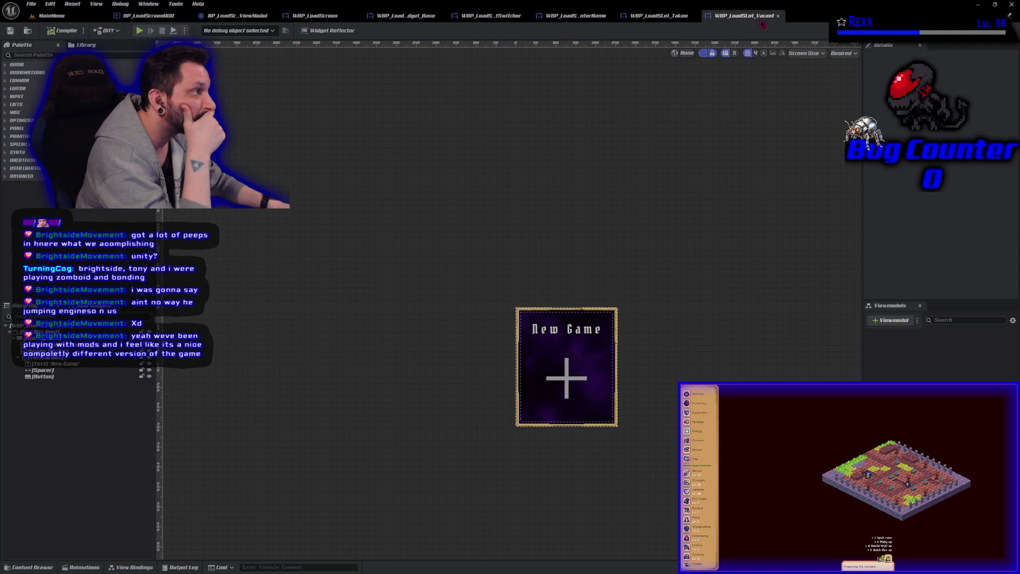
left_click(892, 320)
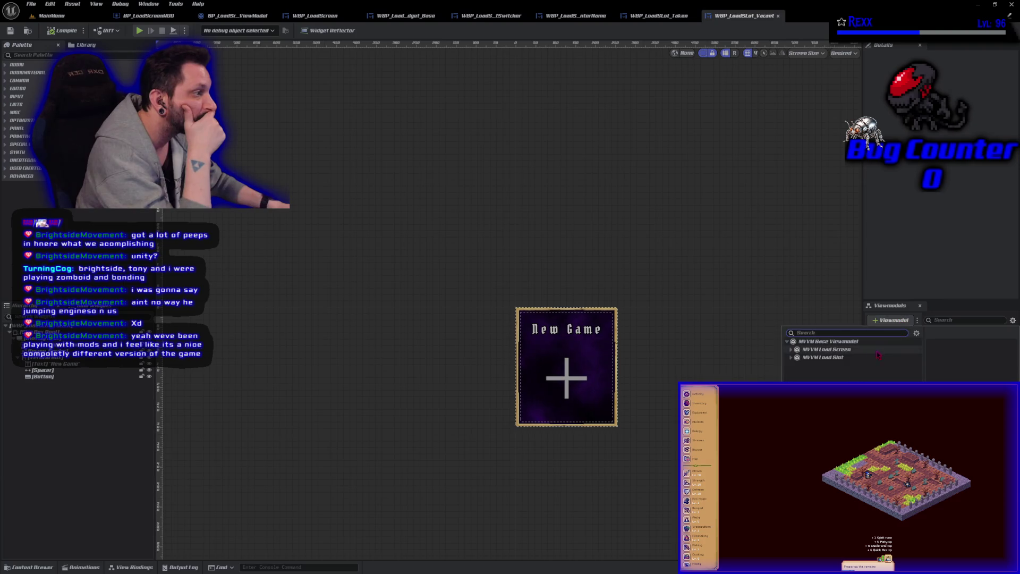
left_click(792, 357)
left_click(818, 366)
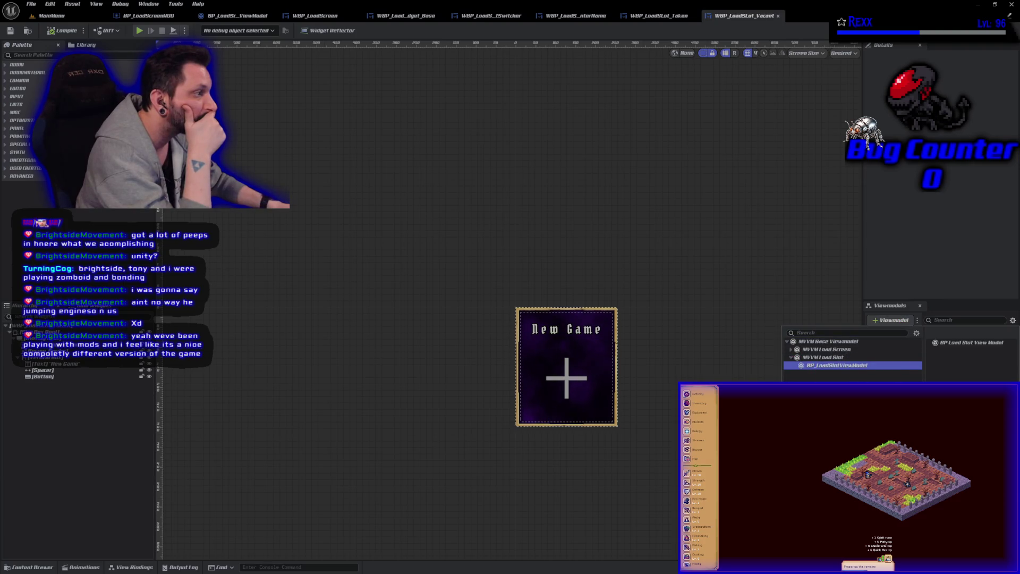
double_click(830, 366)
left_click(10, 30)
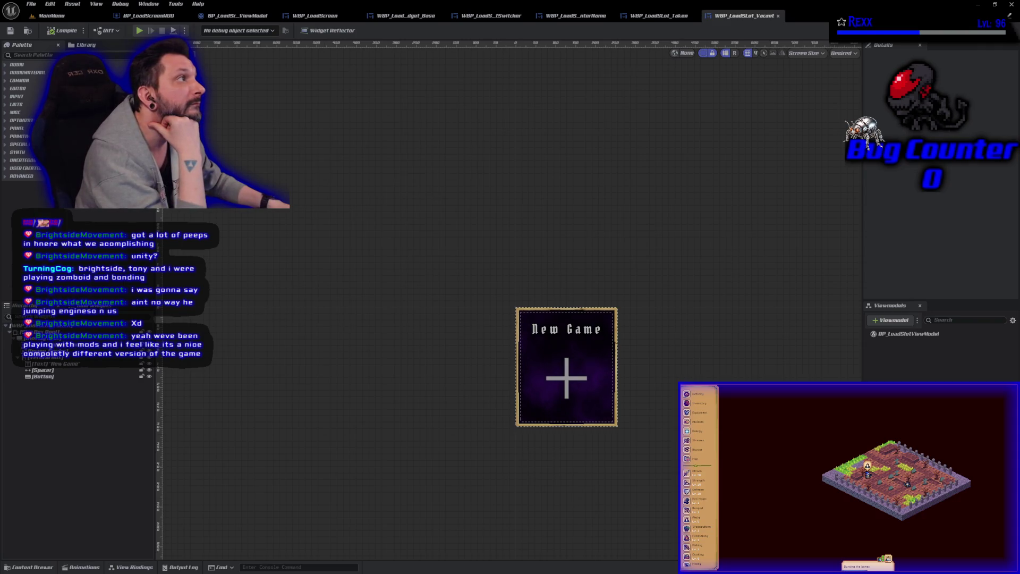
left_click(909, 334)
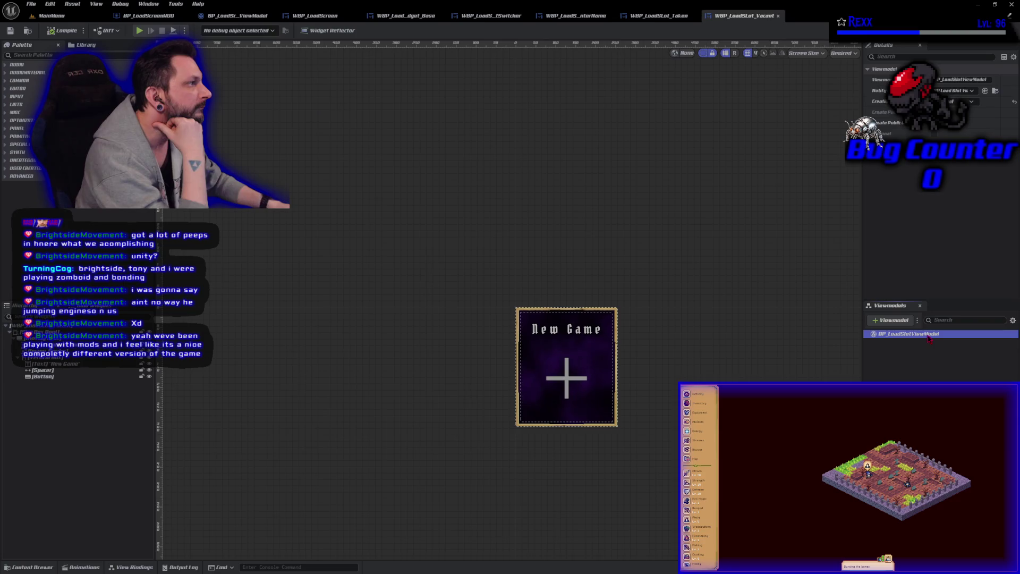
- Review the Taken and Enter Name viewmodel settings, then open BP_LoadScreenViewModel
left_click(662, 16)
left_click(941, 335)
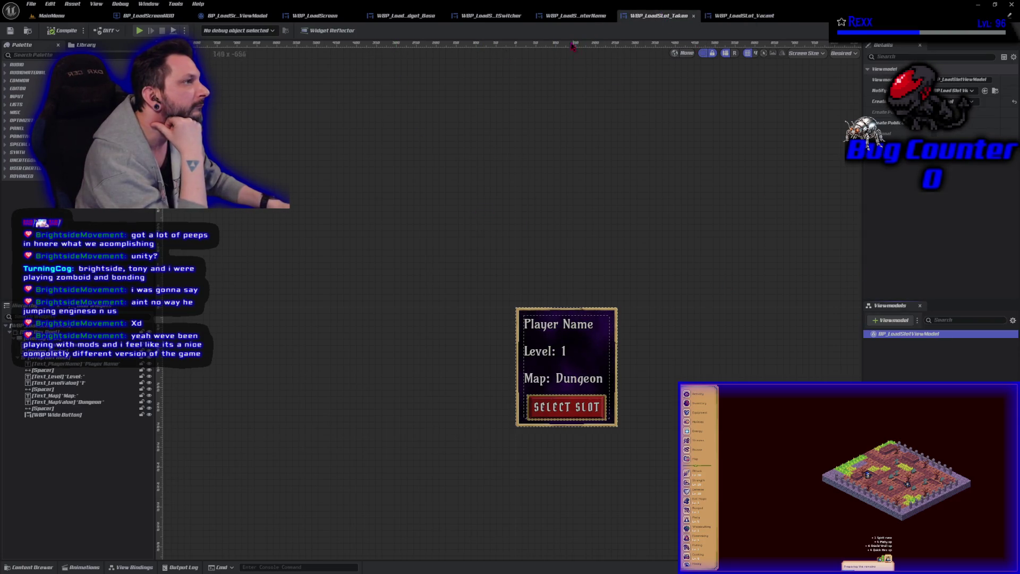
left_click(576, 16)
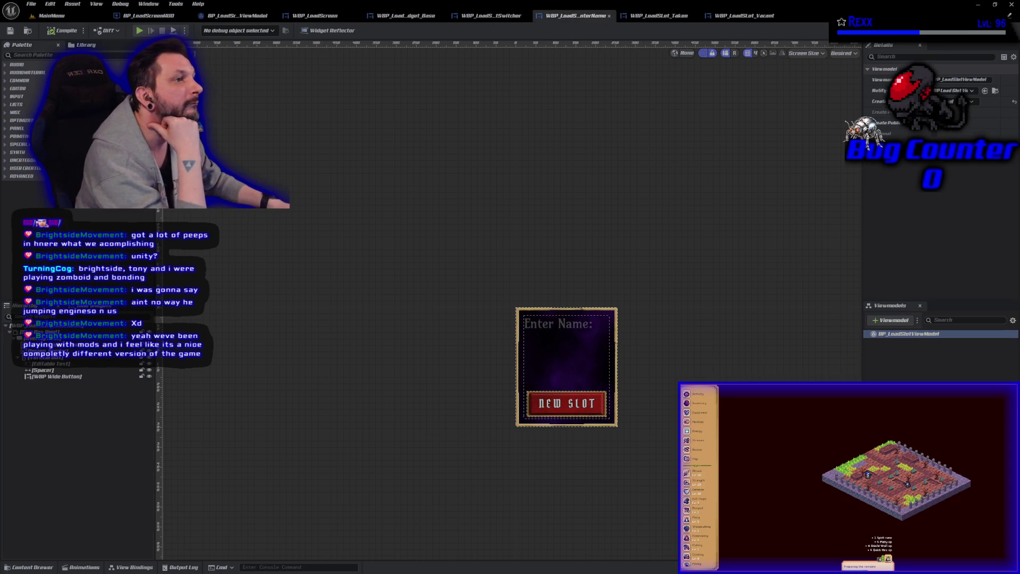
left_click(31, 4)
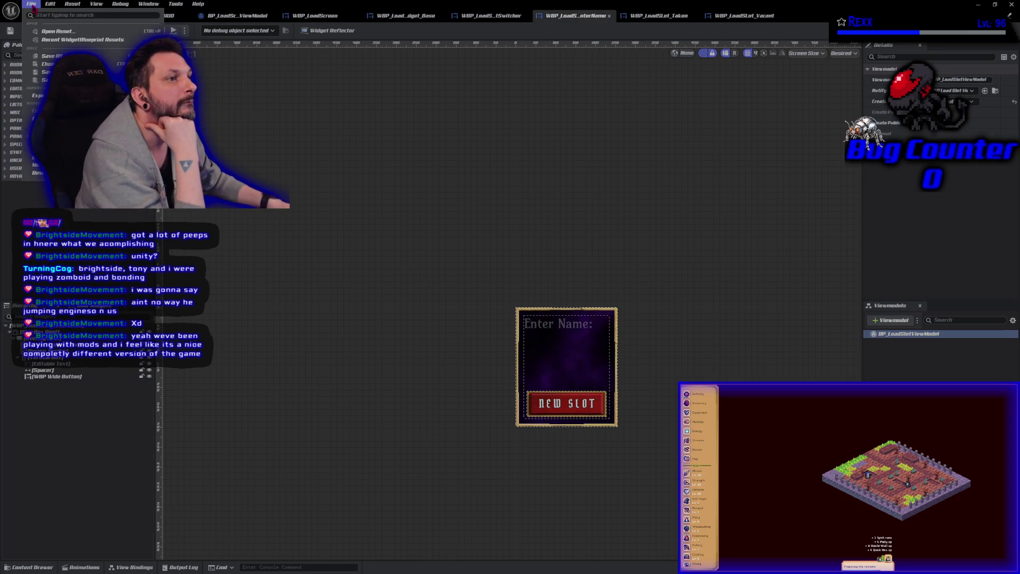
left_click(56, 55)
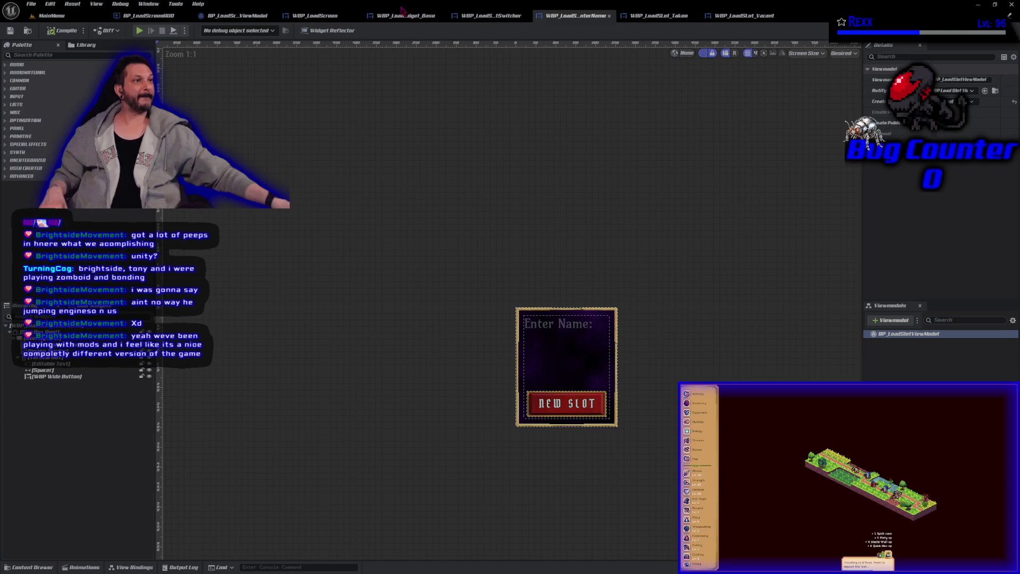
left_click(236, 16)
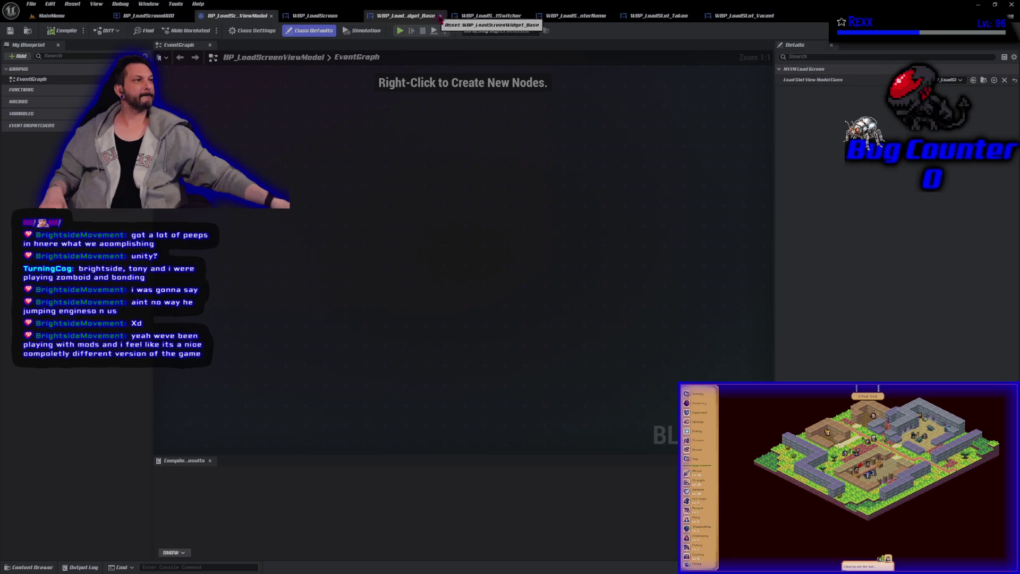
- Open WBP_LoadScreen from the LoadMenu folder in the Content Drawer
left_click(501, 20)
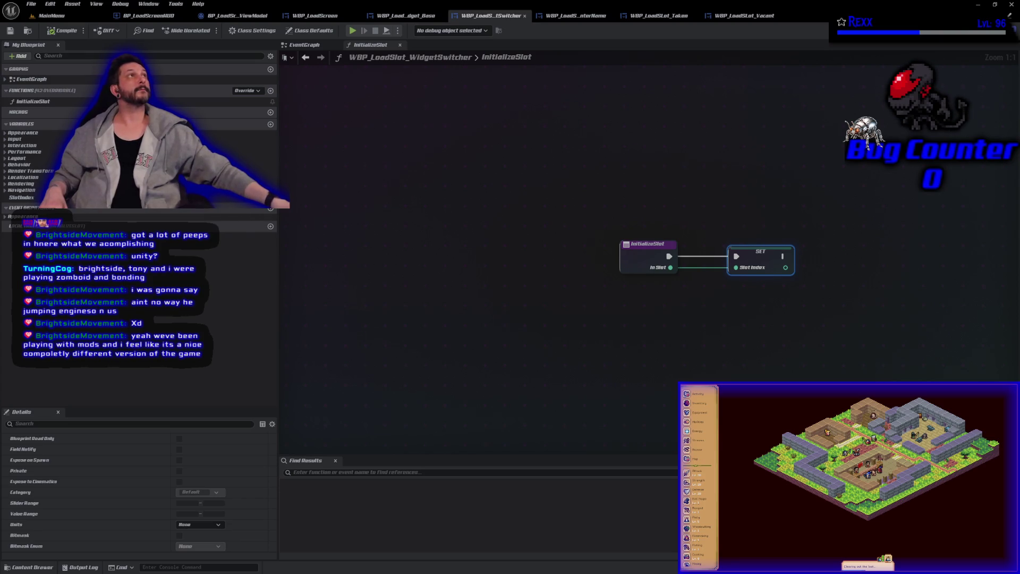
left_click(45, 568)
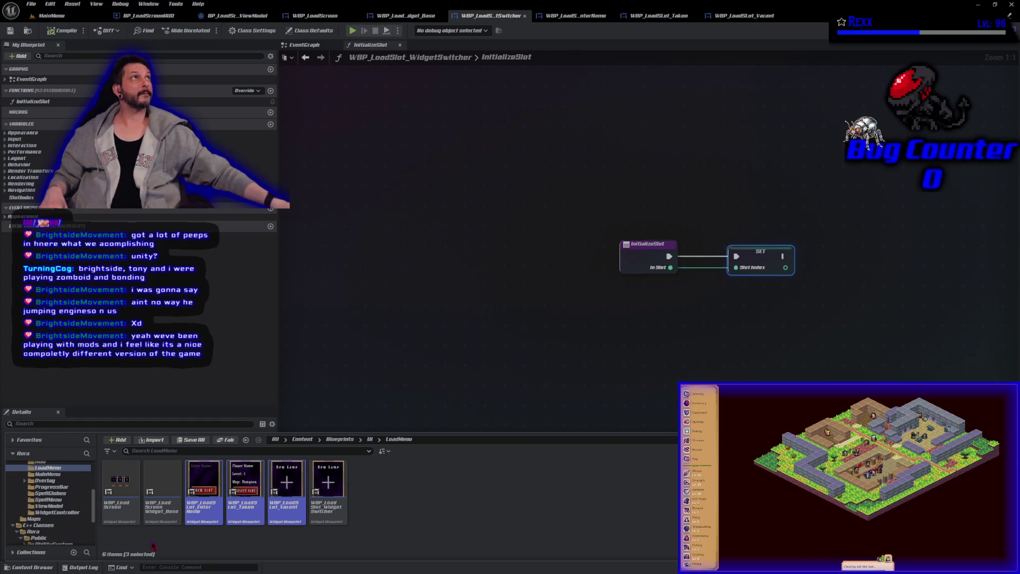
left_click(116, 517)
double_click(115, 517)
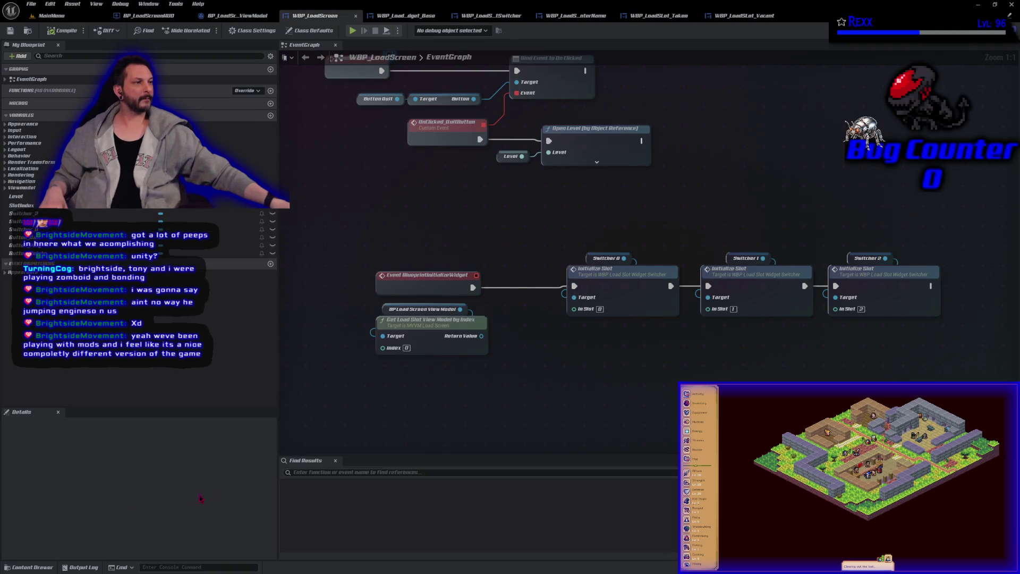
mouse_move(437, 392)
left_mouse_down()
mouse_move(622, 317)
mouse_move(610, 287)
left_mouse_up()
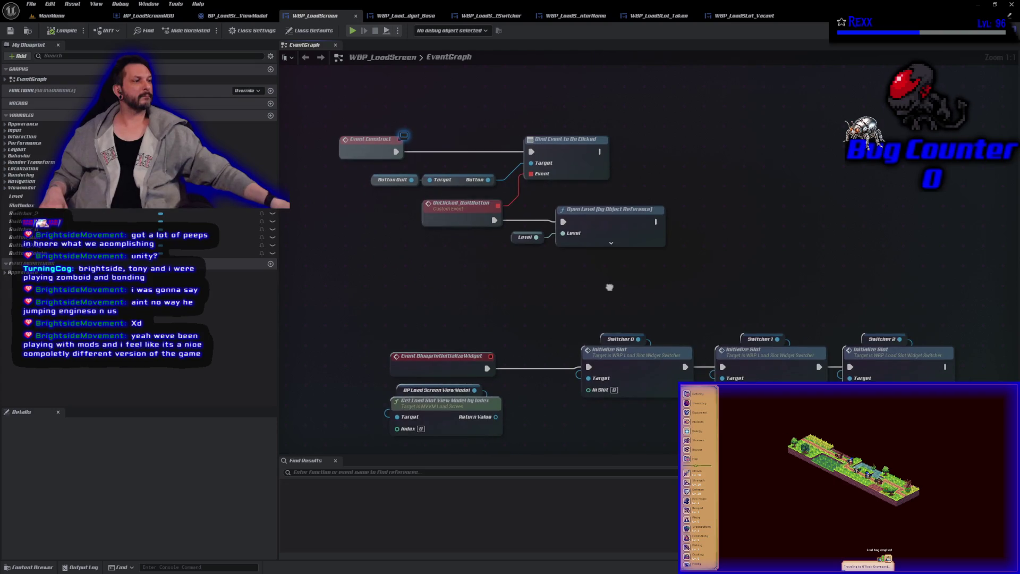
- Look through the view model, HUD, switcher and Enter Name blueprints, ending on WBP_LoadScreenWidget_Base
left_click(239, 16)
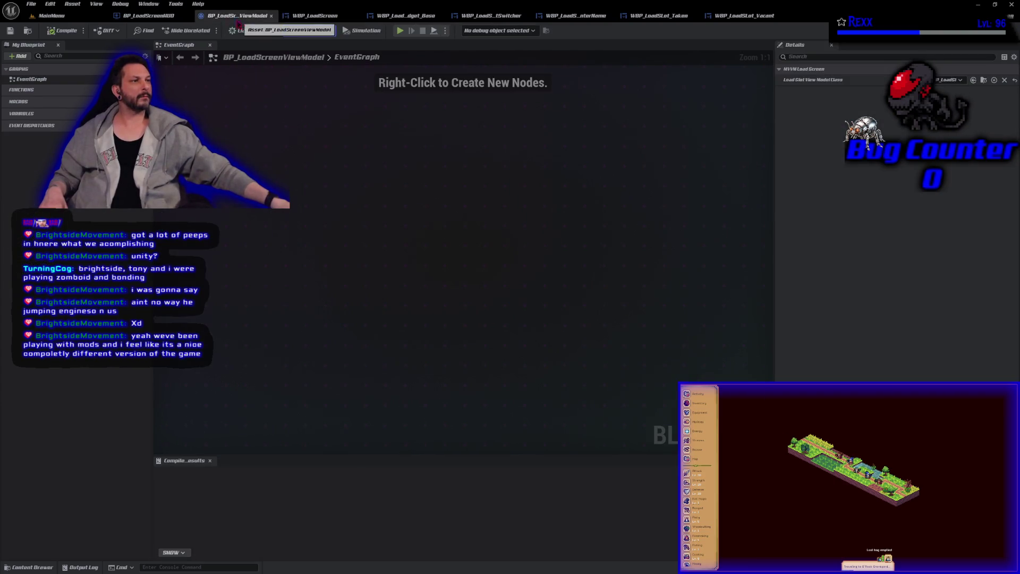
left_click(149, 16)
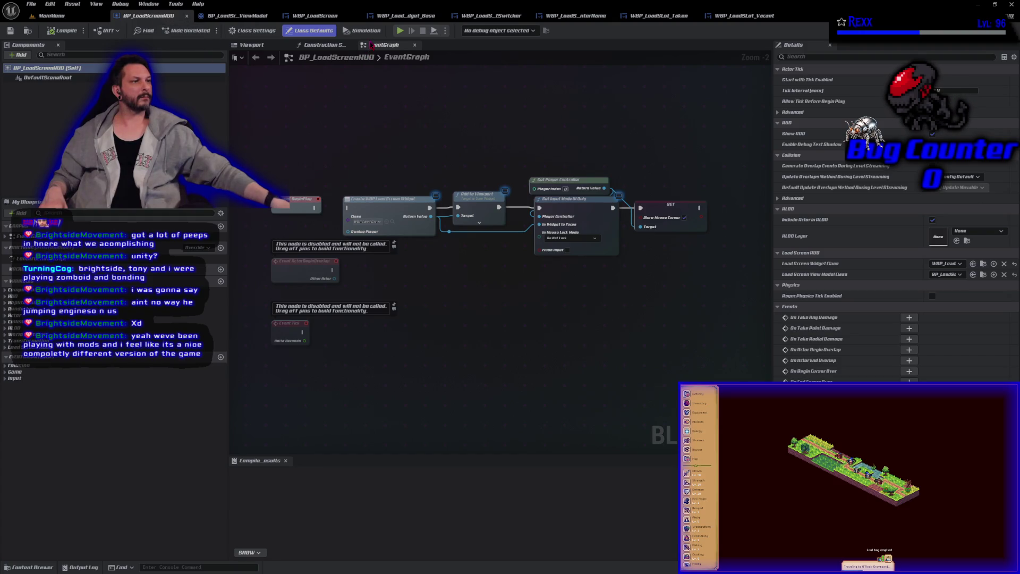
left_click(404, 16)
left_click(508, 17)
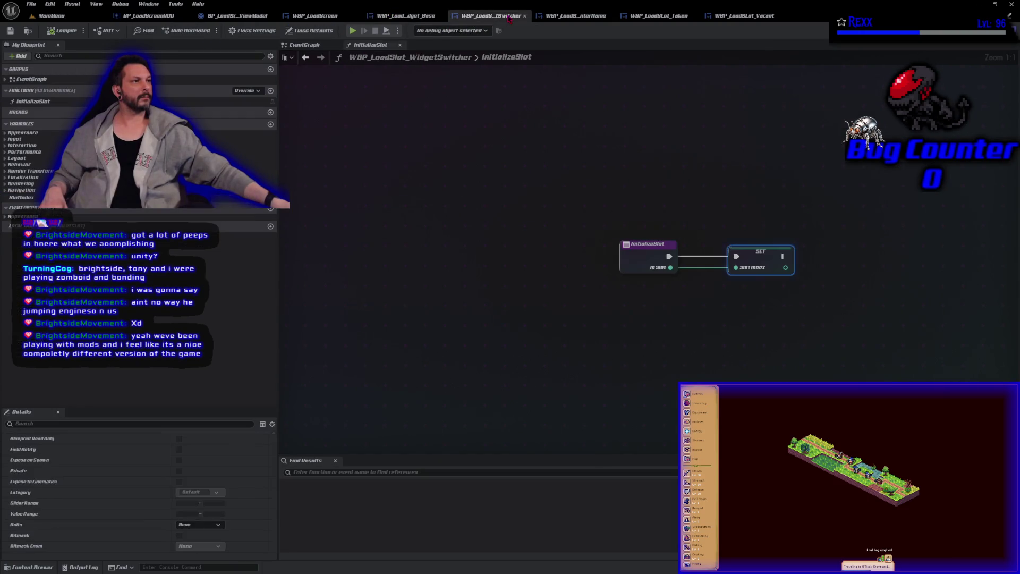
left_click(306, 47)
left_click(575, 15)
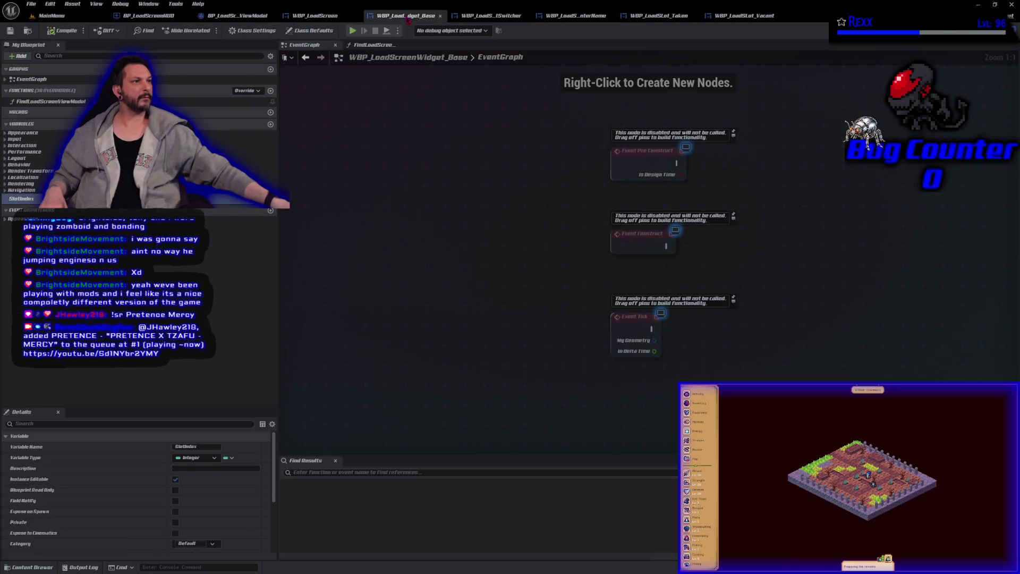
left_click(408, 17)
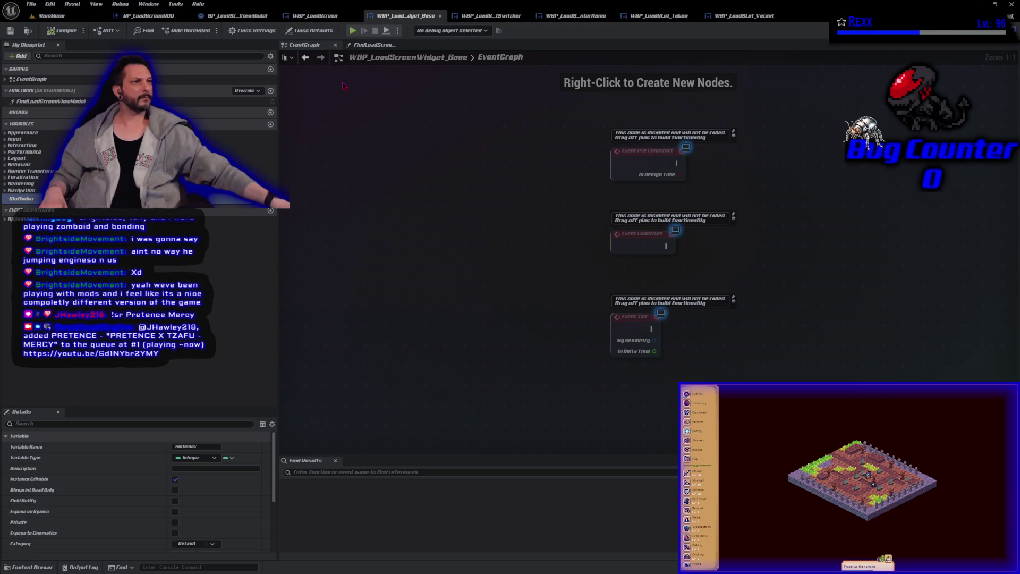
- Rename FindLoadScreenViewModel's NewParam output to ViewModel on the Return Node
left_click_drag(568, 279, 393, 297)
left_click(372, 45)
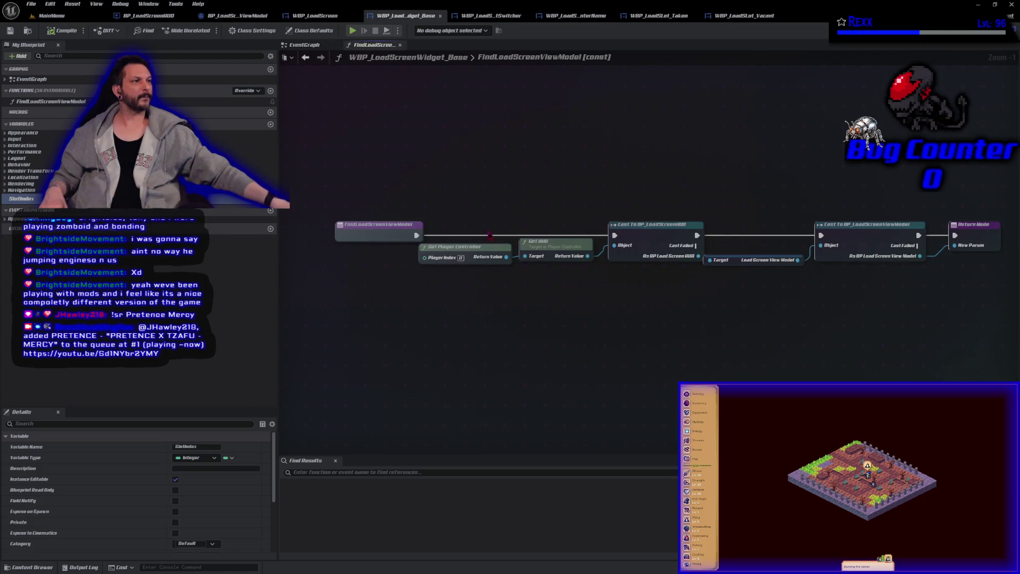
mouse_move(667, 384)
left_mouse_down()
mouse_move(599, 382)
mouse_move(640, 367)
left_mouse_up()
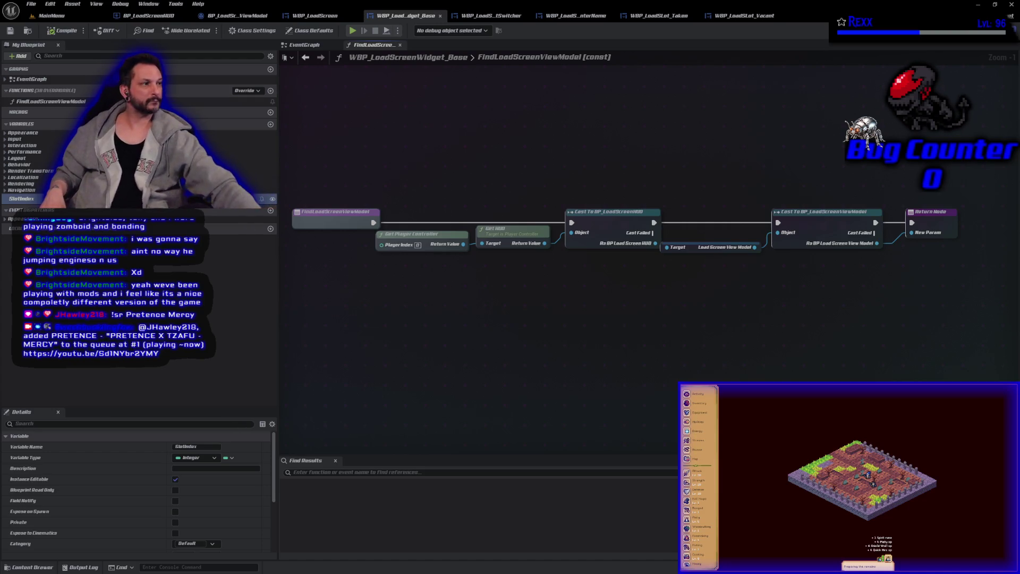
left_click(946, 230)
scroll(130, 539, "down", 2)
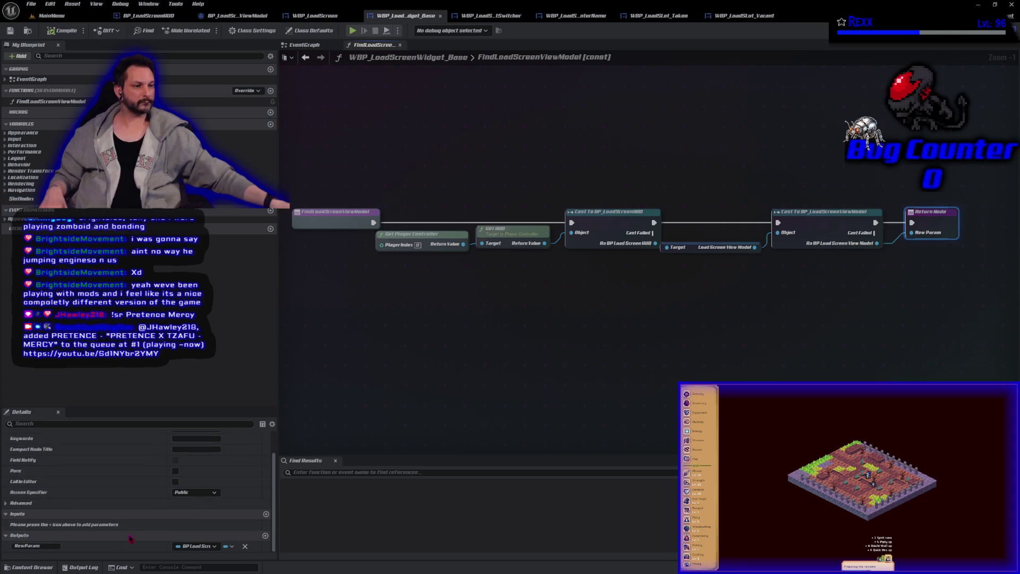
left_click(50, 546)
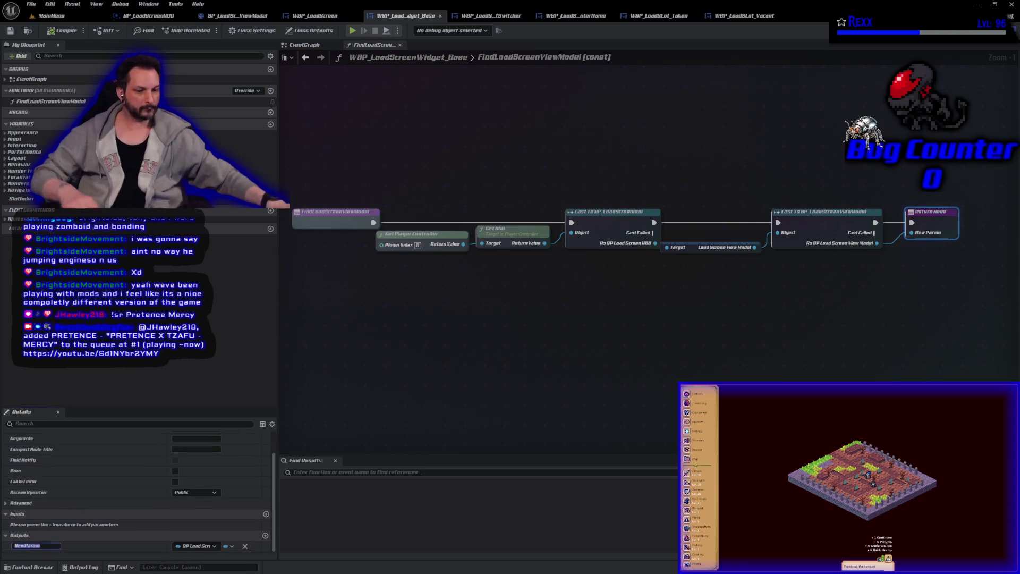
type("ViewModel")
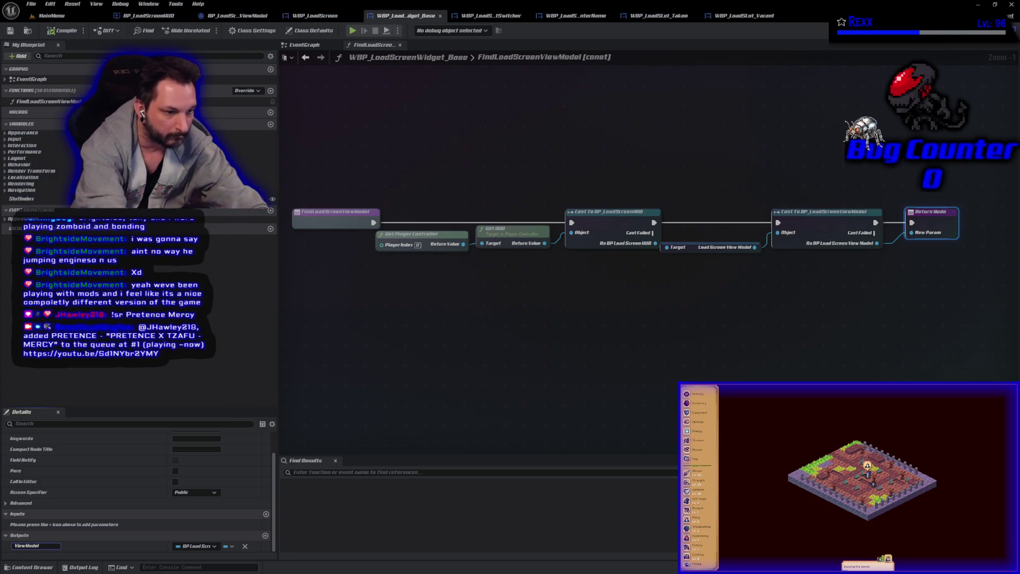
key("Return")
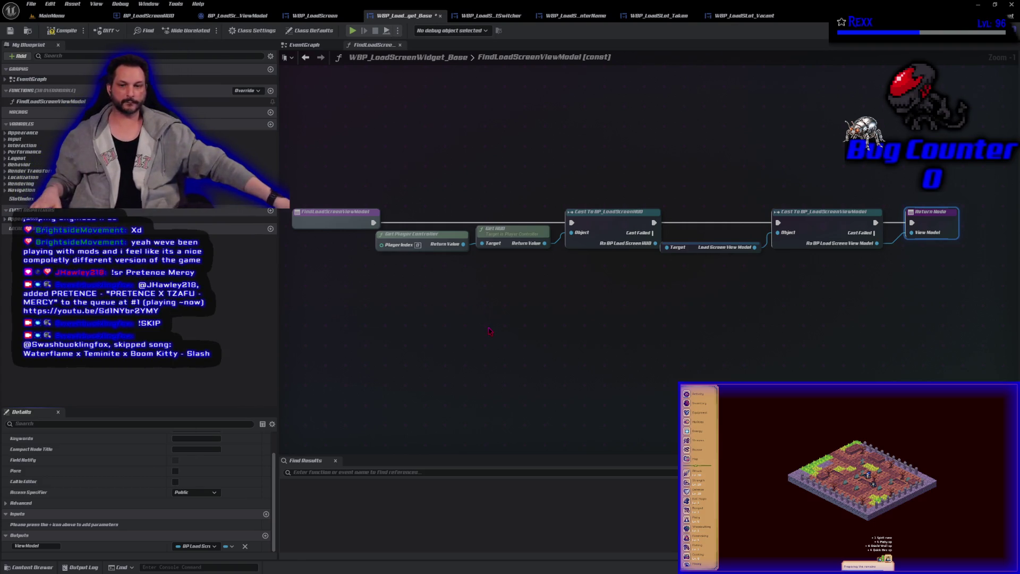
- Compile and save the widget base blueprint
left_click(502, 319)
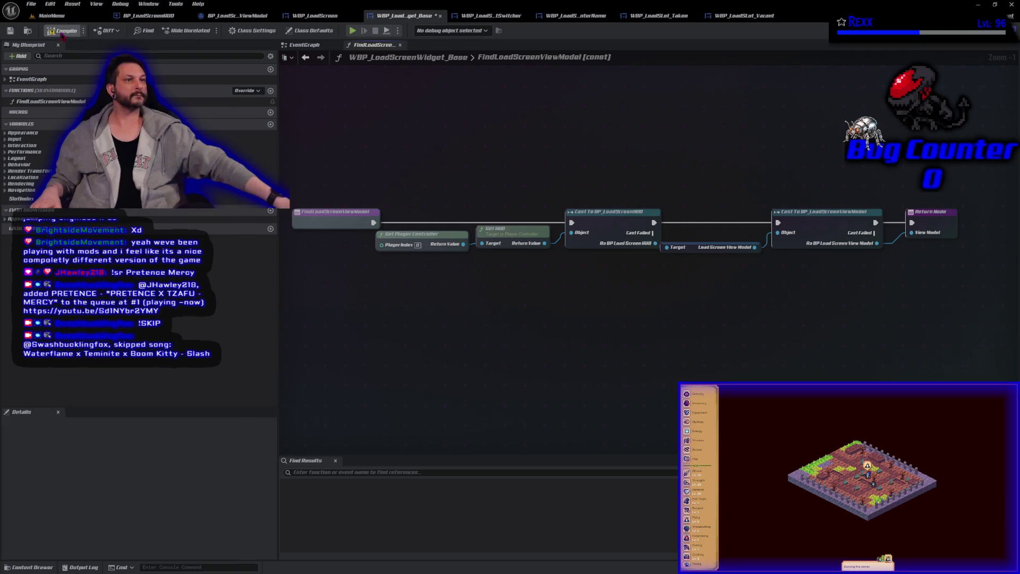
left_click(10, 31)
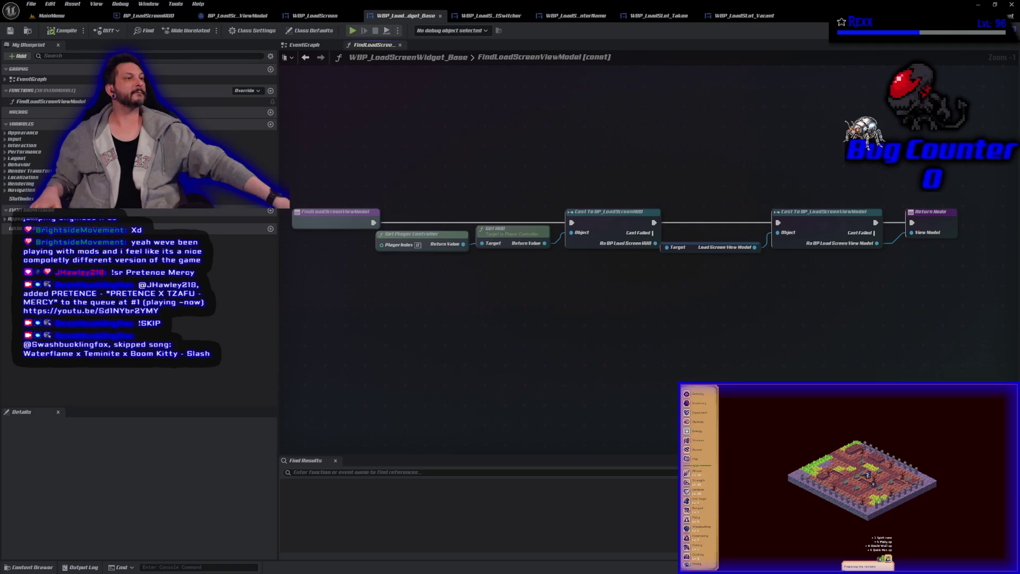
left_click(313, 15)
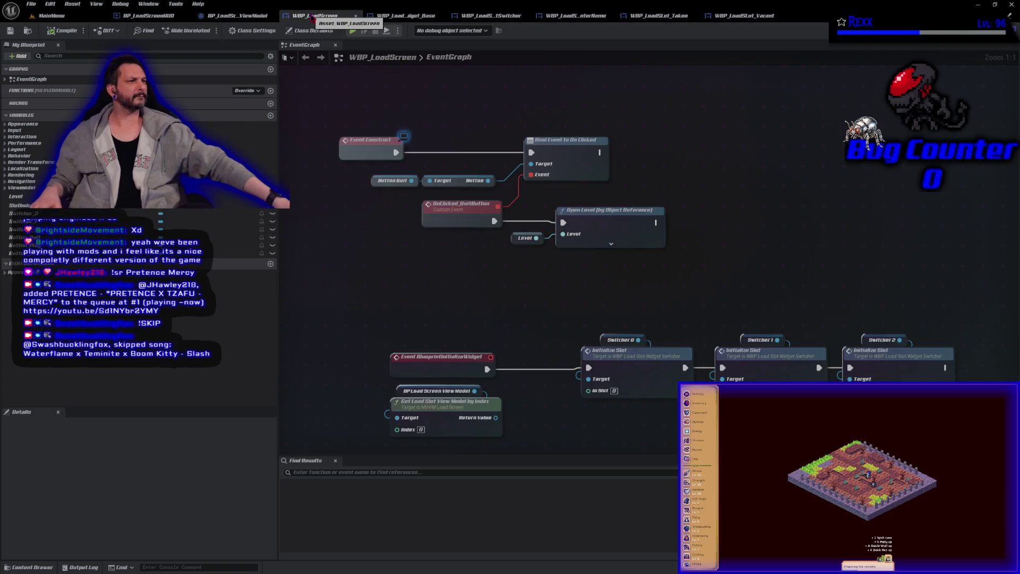
left_click(485, 16)
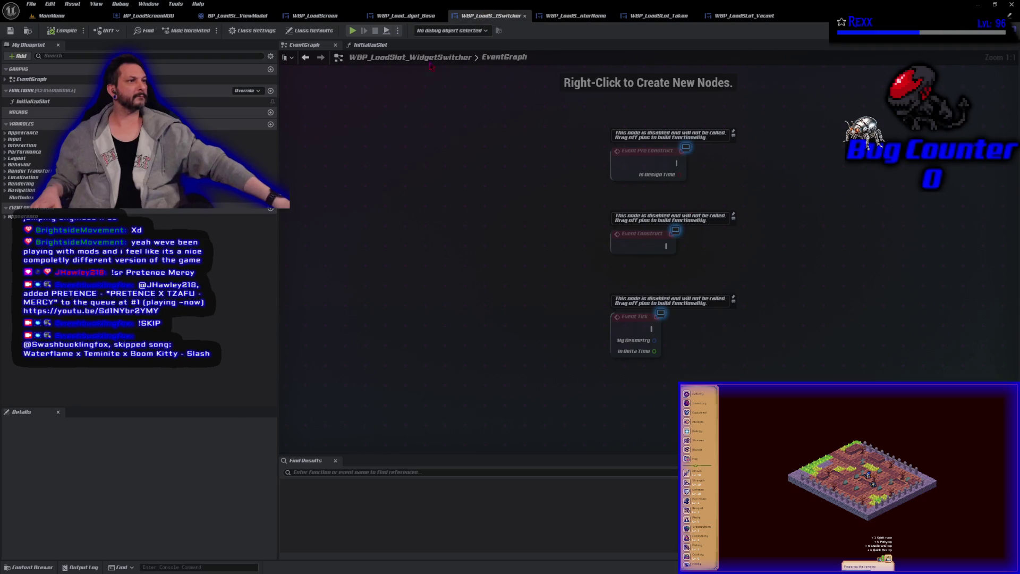
- Add a Sequence node after SET SlotIndex in InitializeSlot and save
left_click(370, 44)
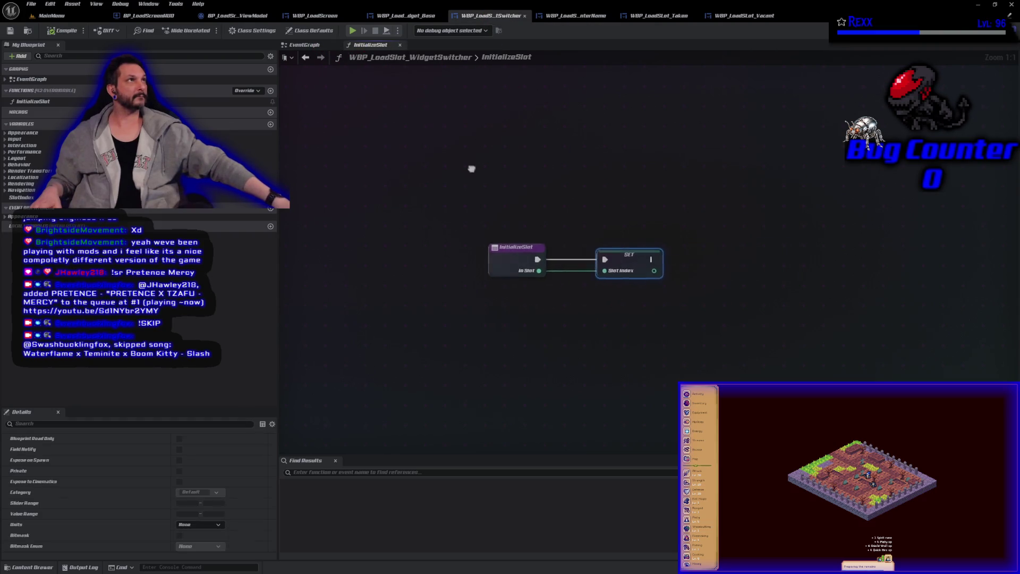
left_click_drag(508, 282, 558, 285)
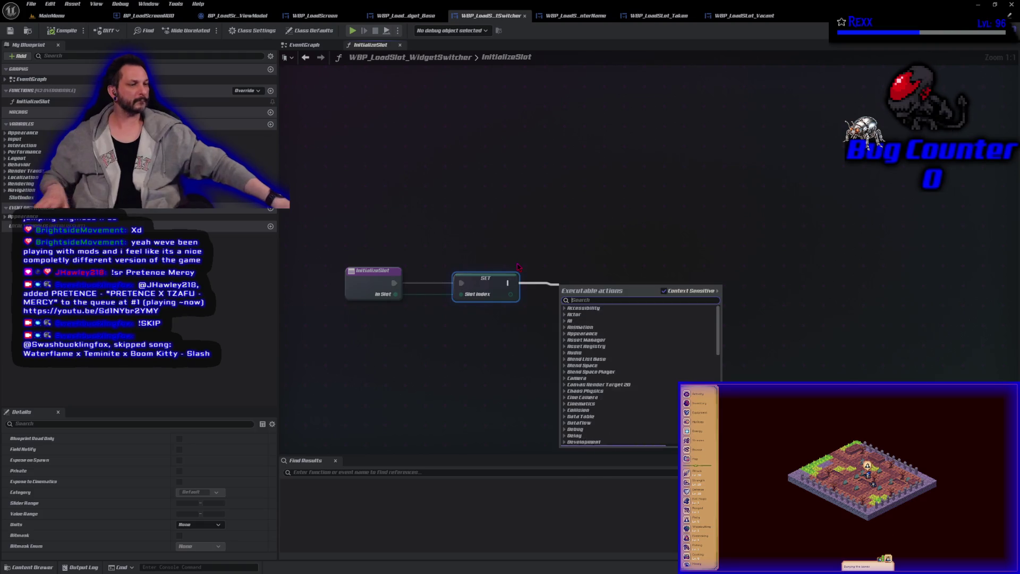
type("seq")
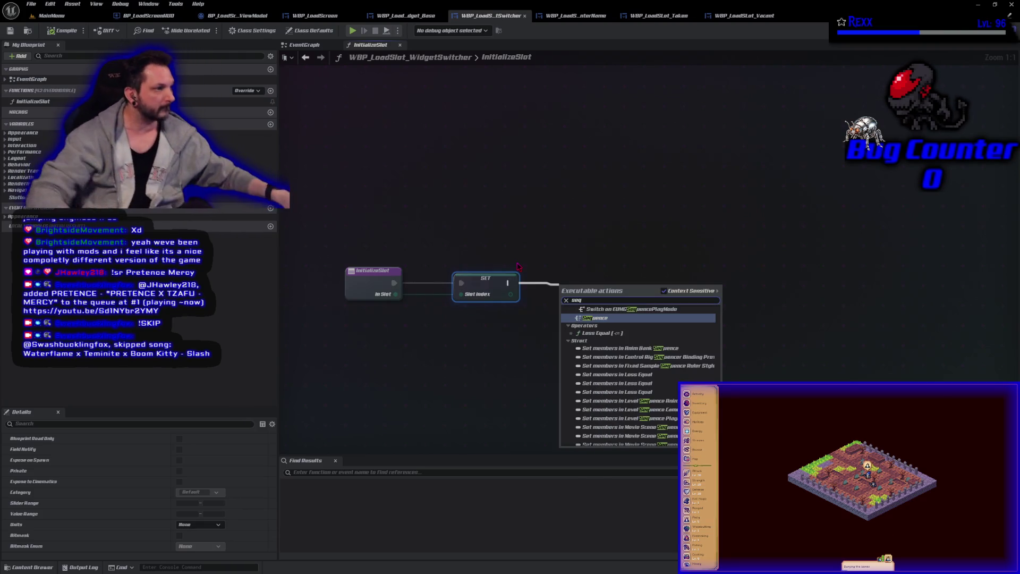
left_click(598, 318)
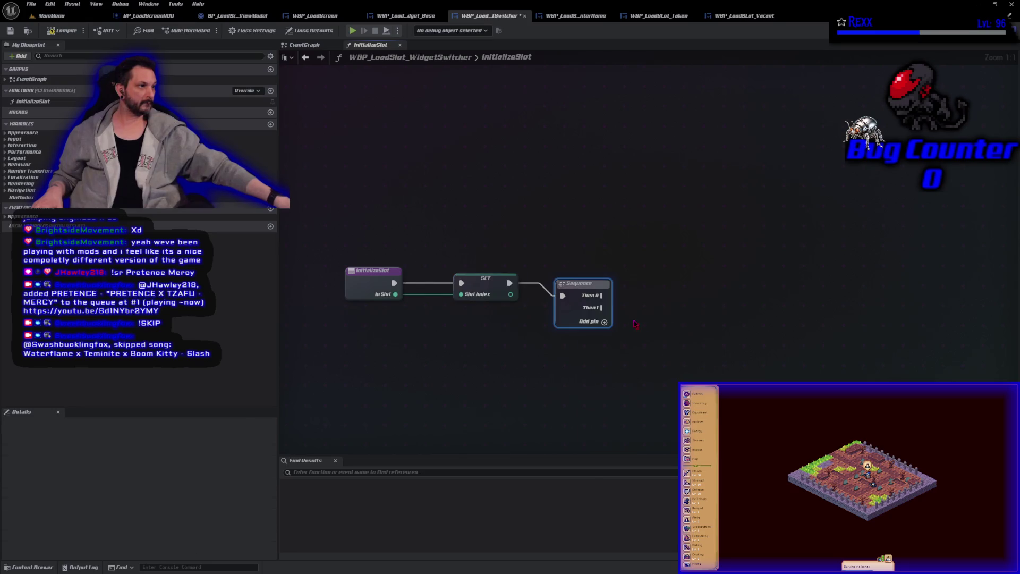
left_click_drag(572, 276, 559, 276)
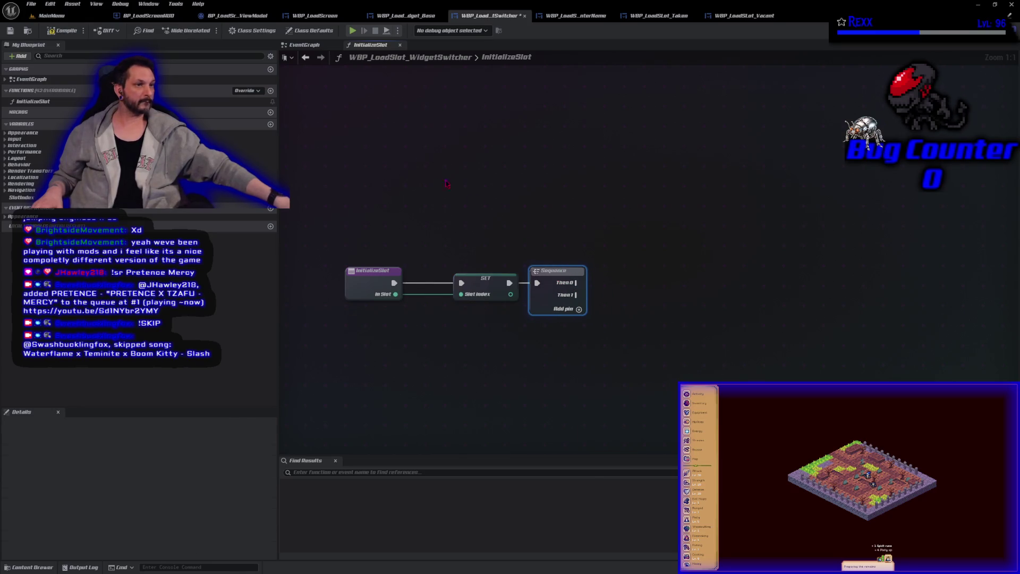
left_click(10, 30)
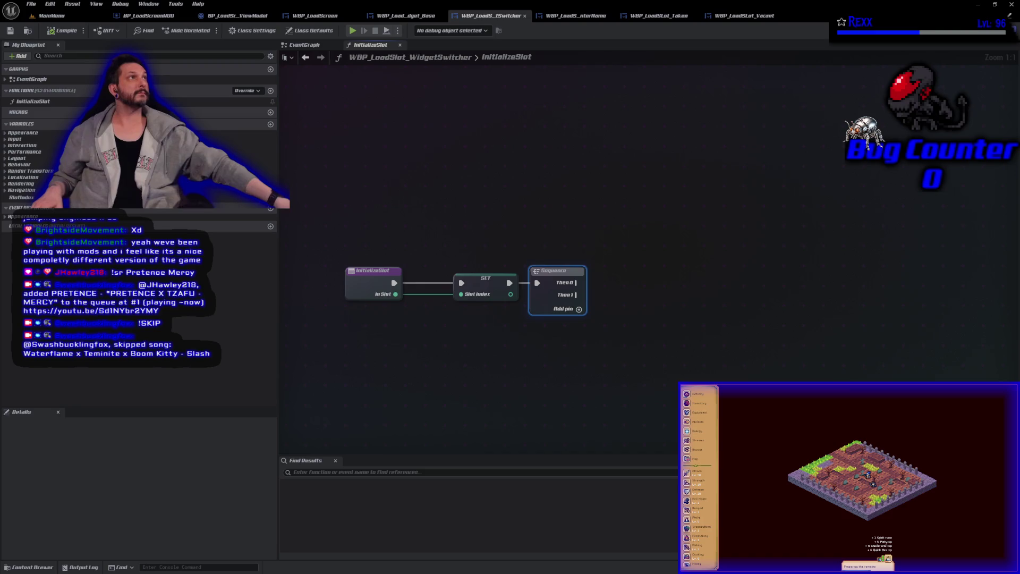
- Run Find Load Screen View Model from the Sequence's Then 0 output
mouse_move(576, 283)
left_mouse_down()
mouse_move(595, 279)
mouse_move(607, 247)
left_mouse_up()
type("Find loaad")
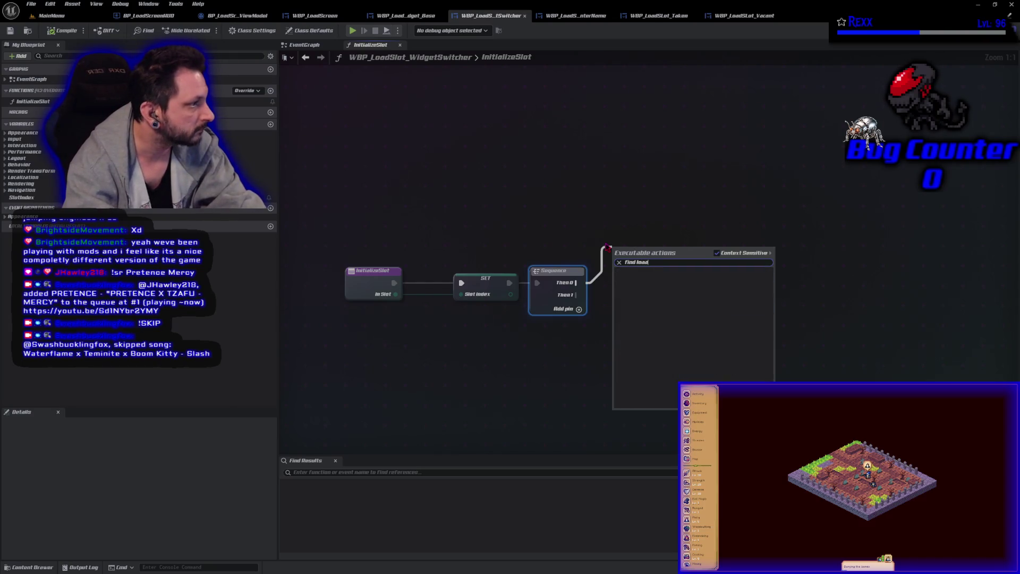
key("BackSpace")
key("BackSpace")
key("BackSpace")
key("Return")
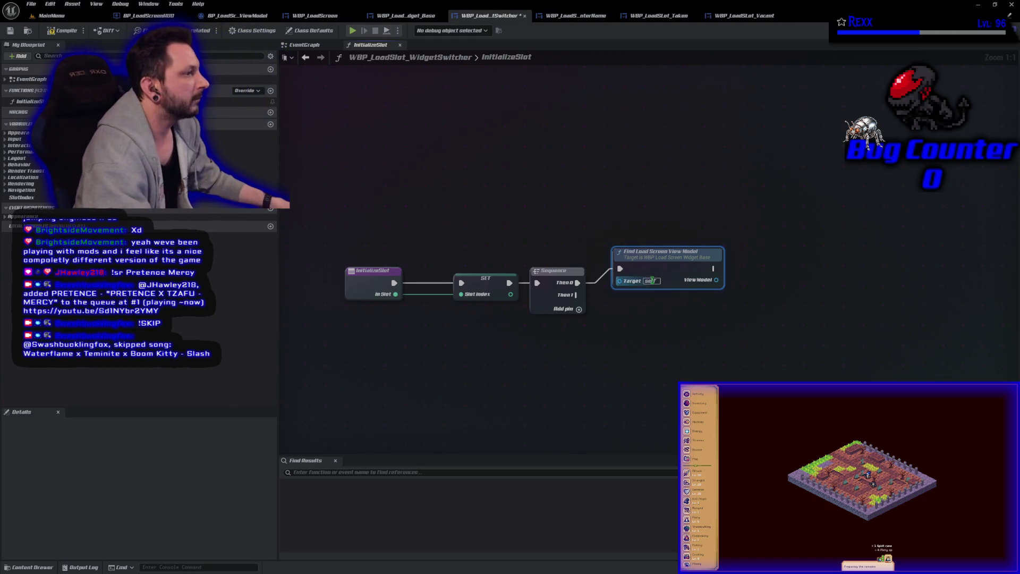
left_click_drag(669, 248, 656, 219)
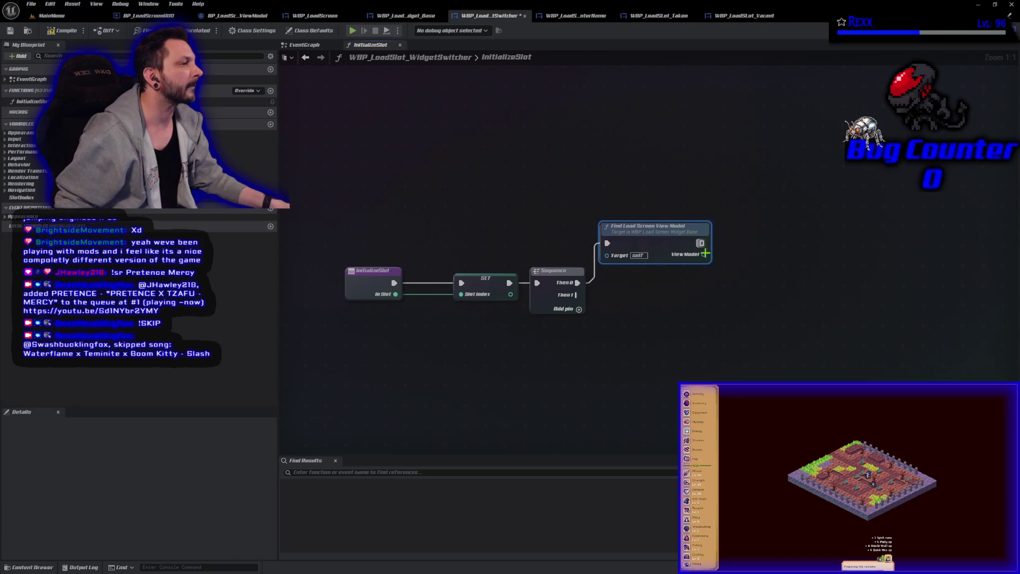
mouse_move(709, 260)
left_mouse_down()
mouse_move(731, 256)
mouse_move(714, 259)
mouse_move(729, 246)
left_mouse_up()
- Add Get Load Slot View Model by Index fed by Slot Index and arrange the lookup nodes
type("get load")
key("Return")
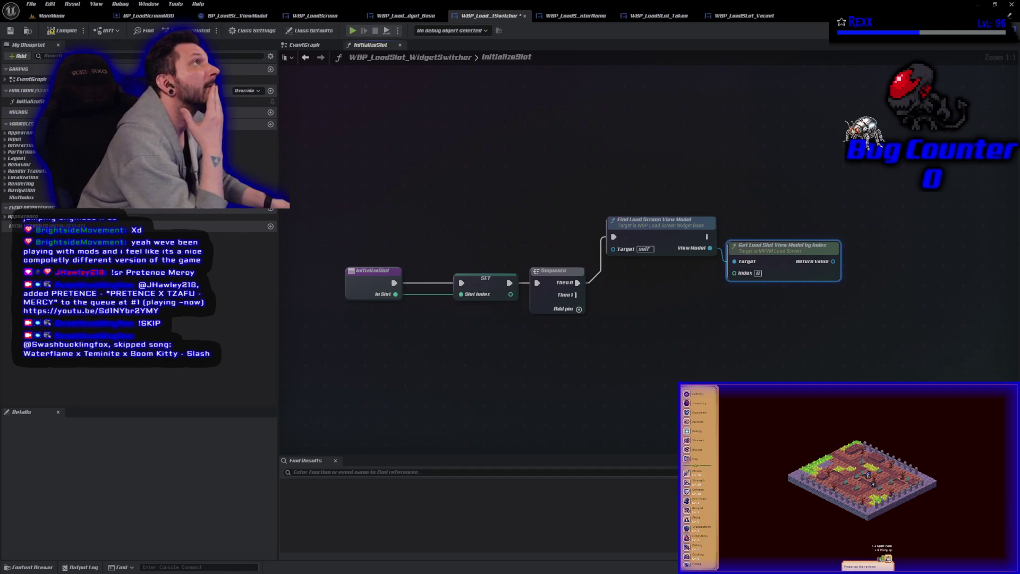
left_click_drag(21, 197, 743, 278)
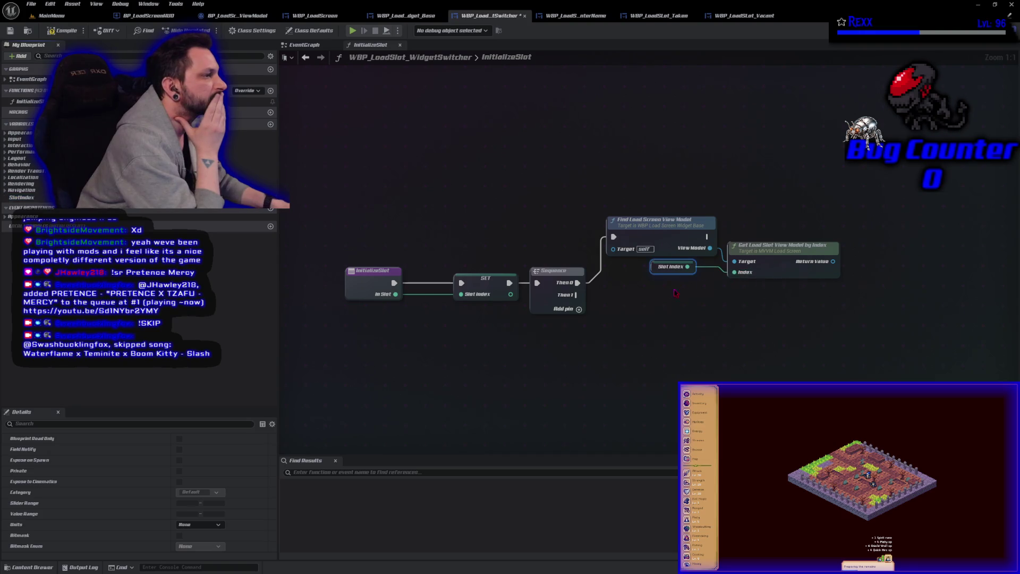
left_click_drag(655, 270, 675, 276)
mouse_move(692, 325)
left_mouse_down()
mouse_move(744, 213)
mouse_move(672, 209)
left_mouse_up()
mouse_move(697, 241)
left_mouse_down()
mouse_move(689, 190)
mouse_move(587, 203)
left_mouse_up()
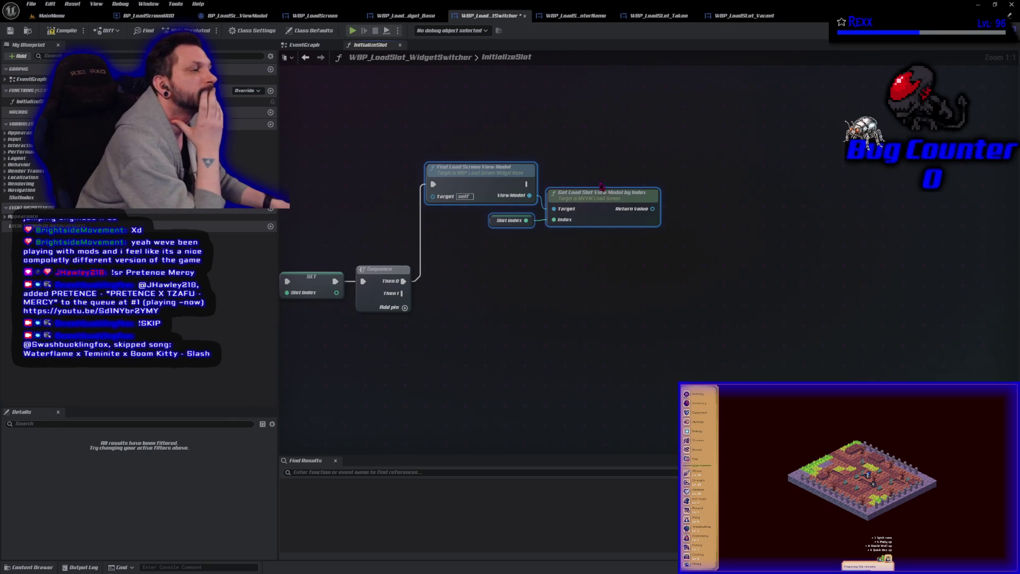
left_click_drag(652, 209, 690, 204)
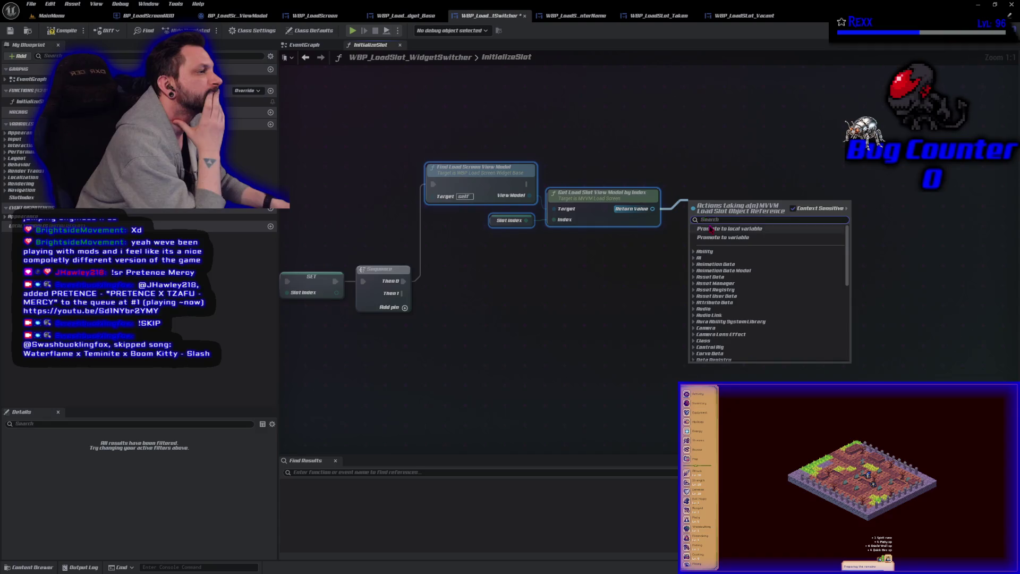
- Promote the lookup result to local variable LoadSlotViewModel, run it after the lookup, and save
left_click(729, 225)
type("LoadSlotViewModel")
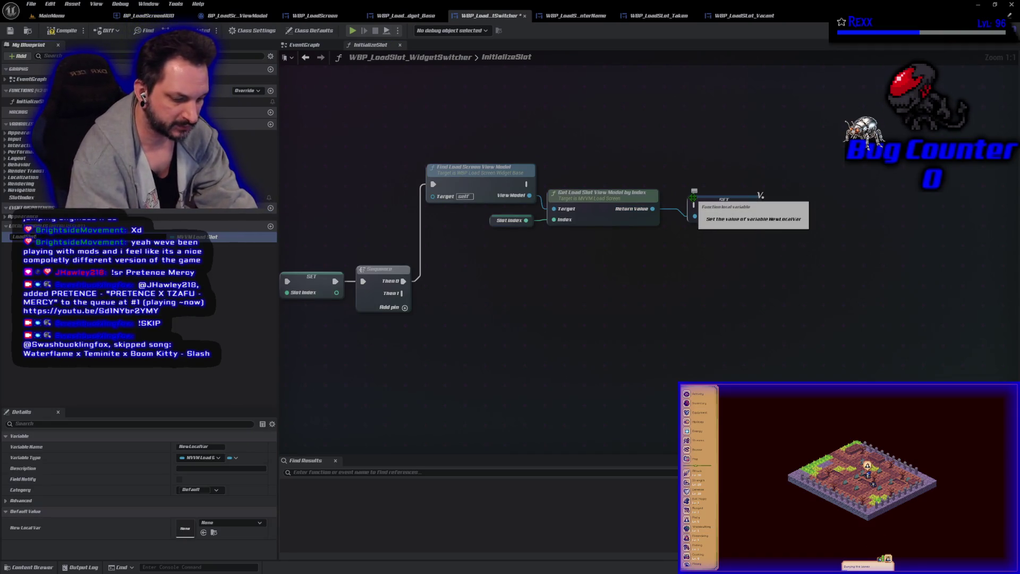
key("Return")
mouse_move(528, 184)
left_mouse_down()
mouse_move(695, 204)
mouse_move(715, 195)
mouse_move(701, 189)
left_mouse_up()
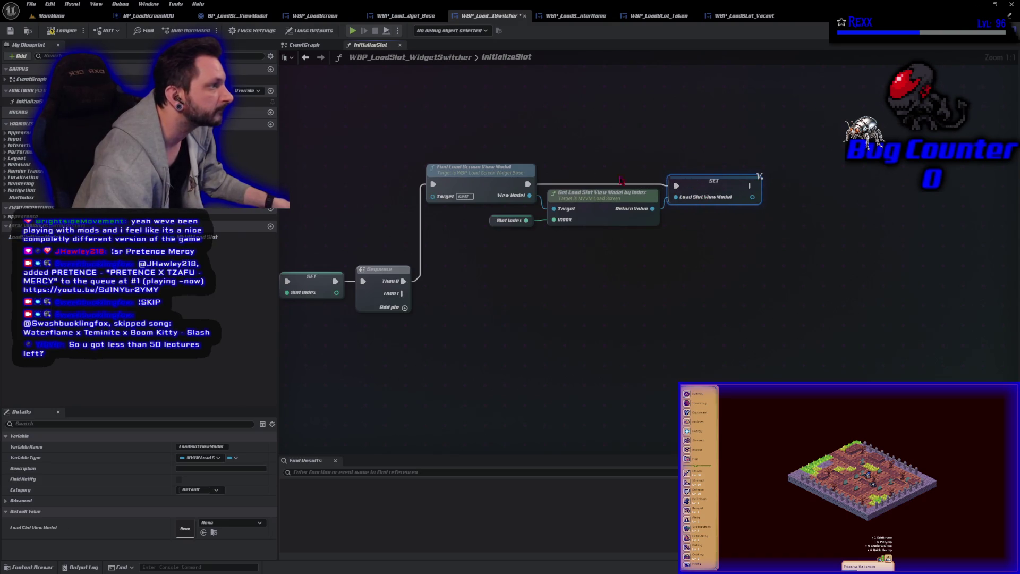
key("ctrl+s")
left_click(634, 377)
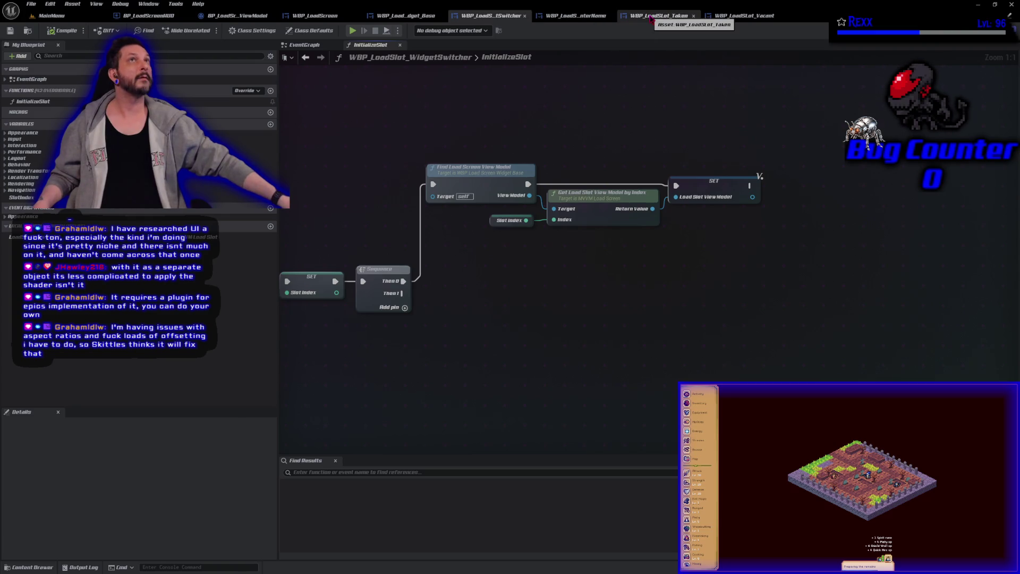
- Review the Enter Name, Taken, Vacant and base widget tabs, returning to InitializeSlot
left_click(572, 20)
left_click(659, 16)
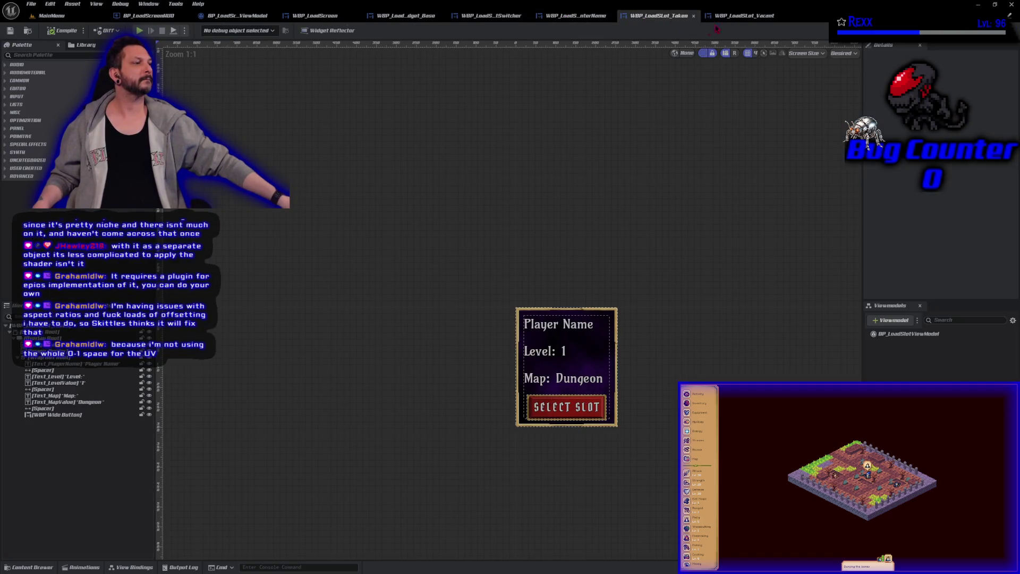
left_click(739, 16)
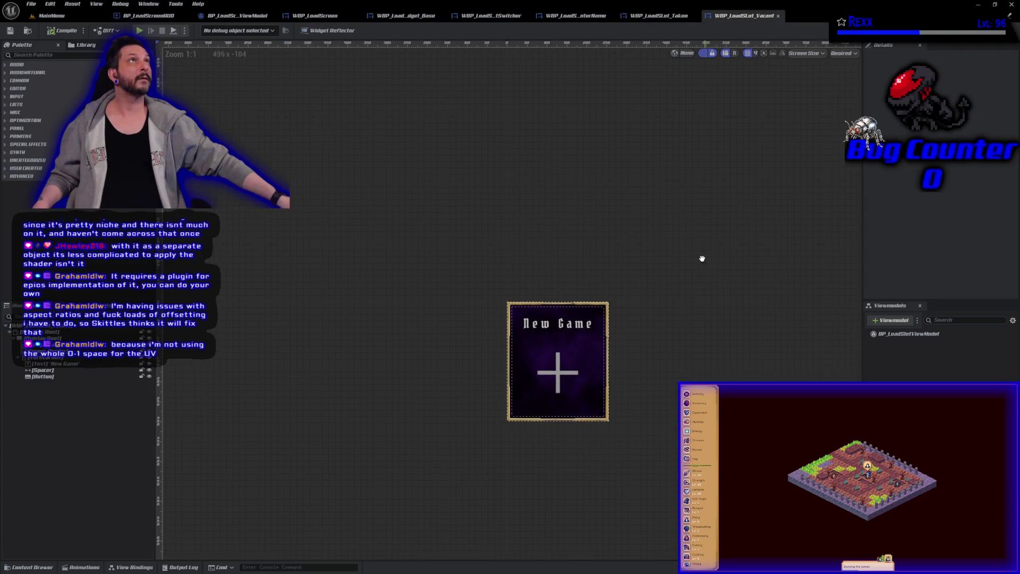
left_click_drag(702, 259, 647, 212)
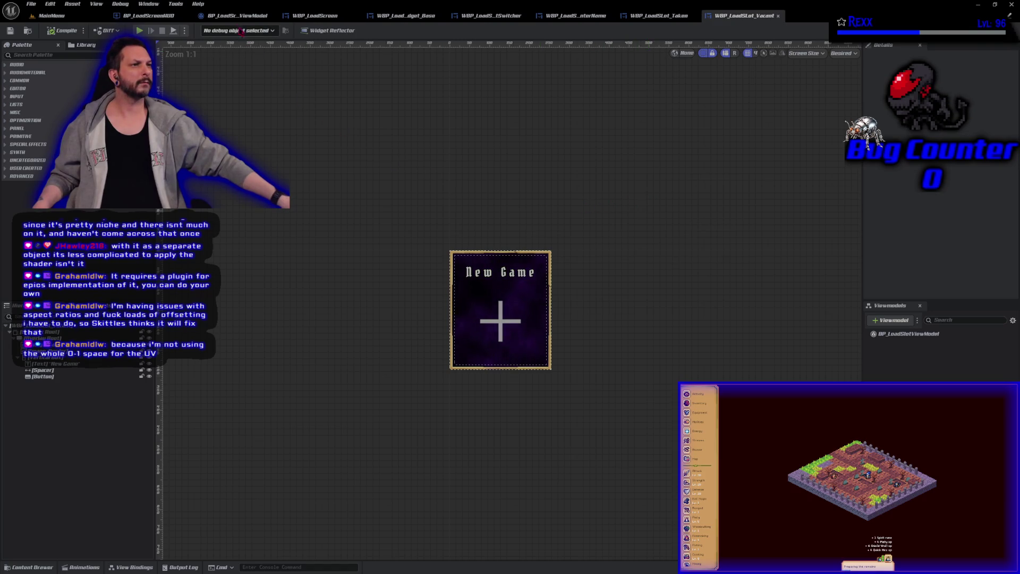
left_click(409, 16)
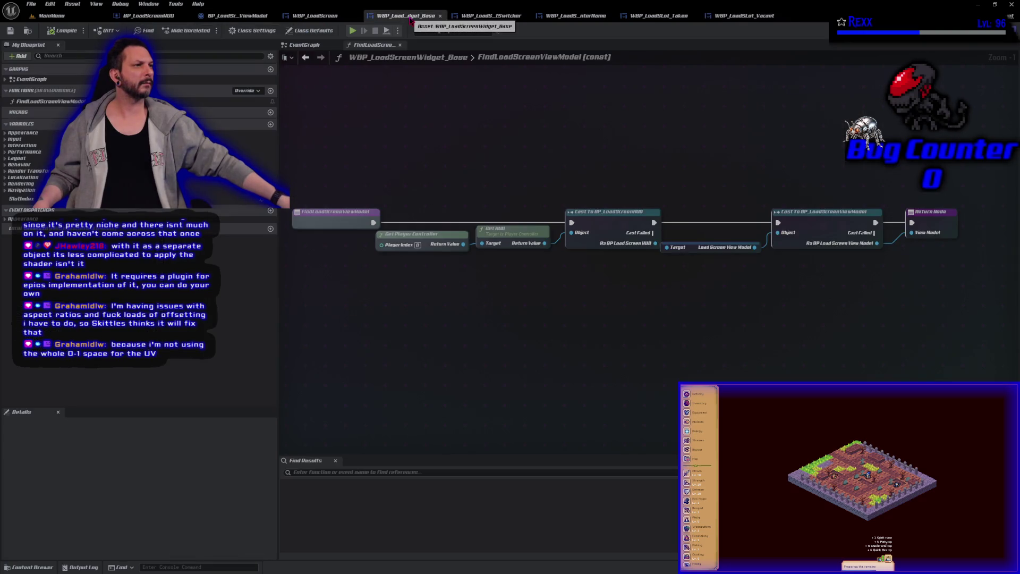
left_click(488, 16)
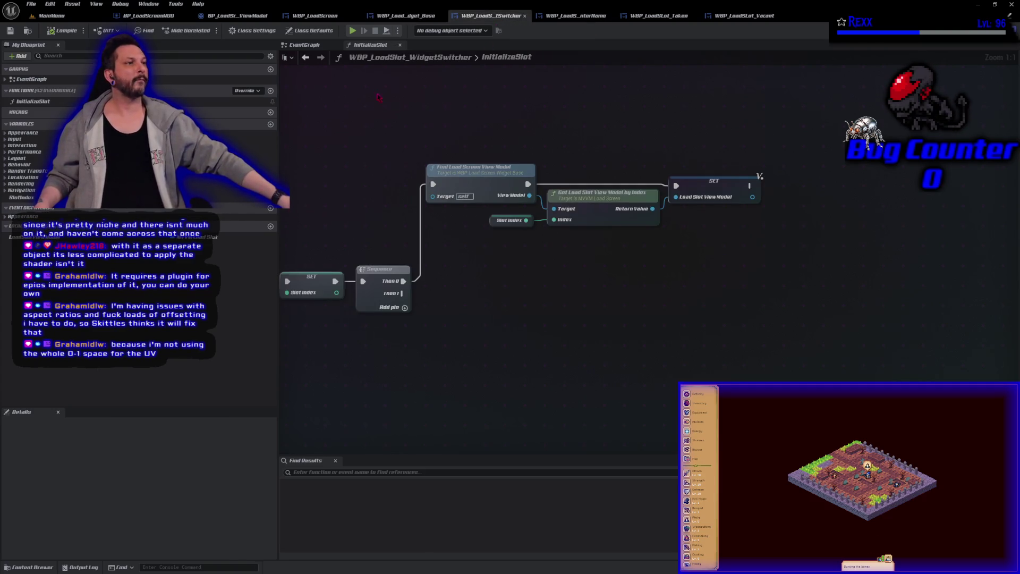
left_click(308, 45)
left_click(371, 45)
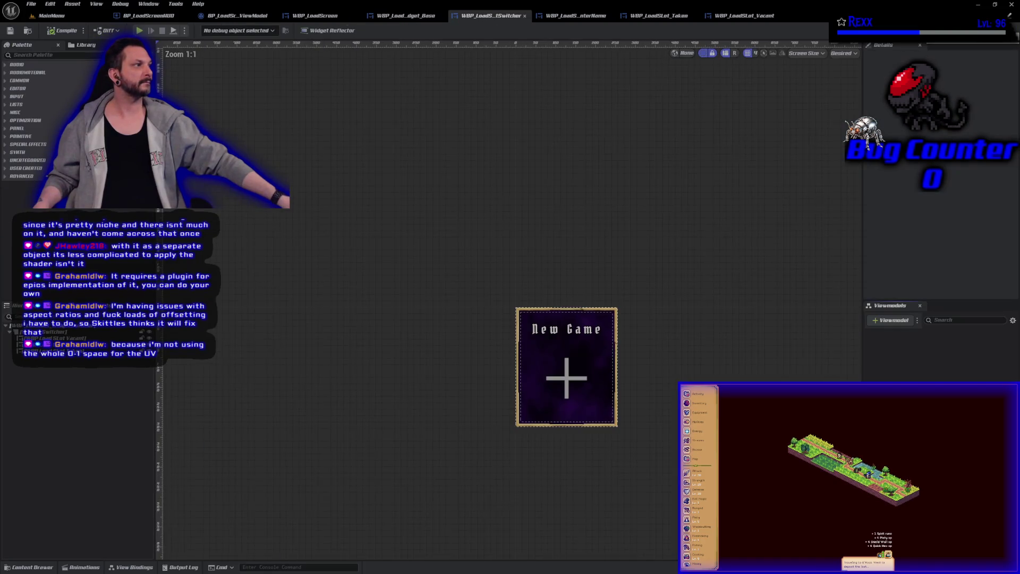
- Select all slot widgets in the Designer, tick Is Variable, and save the switcher
left_click(984, 30)
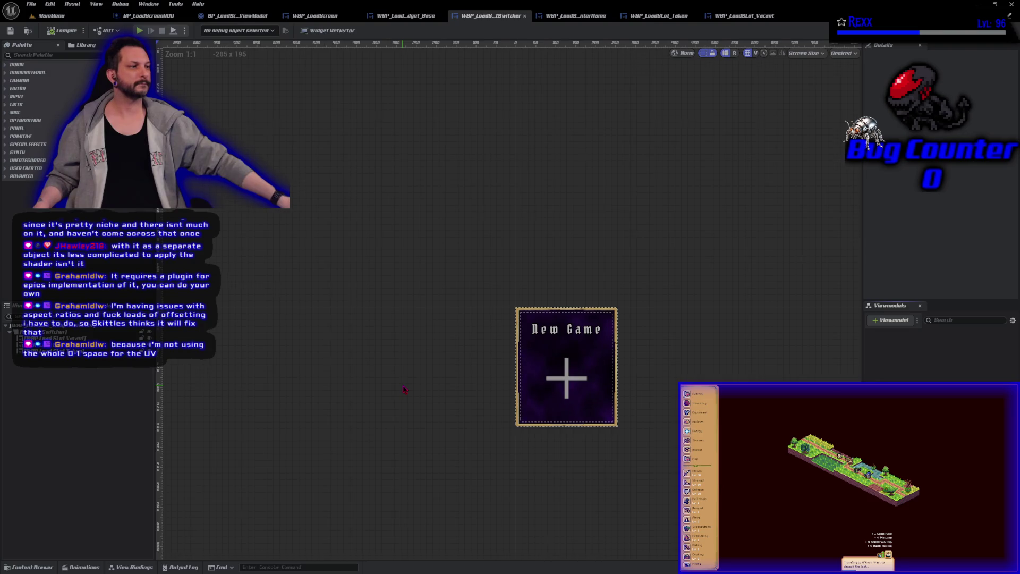
scroll(404, 390, "up", 3)
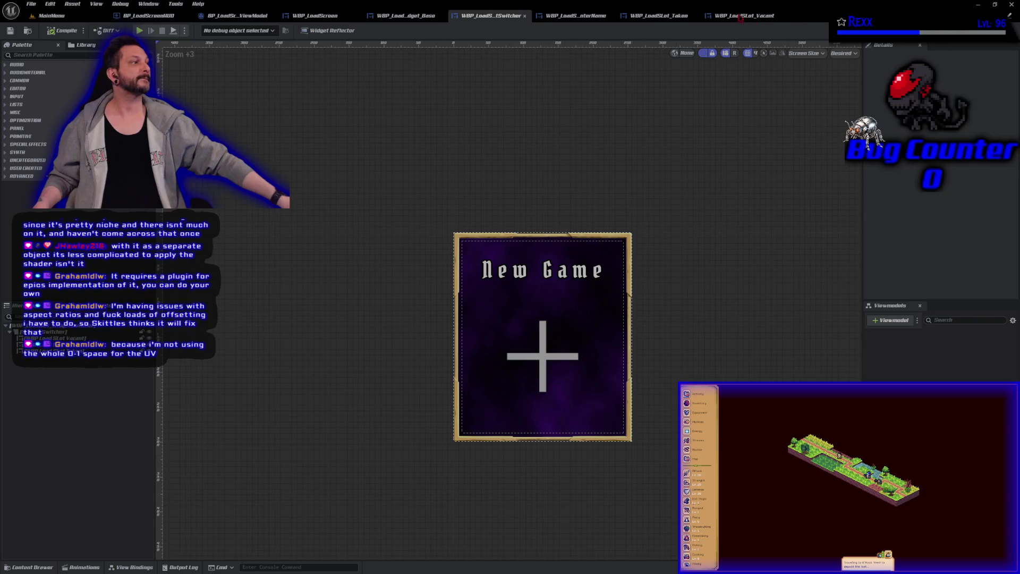
left_click(1005, 30)
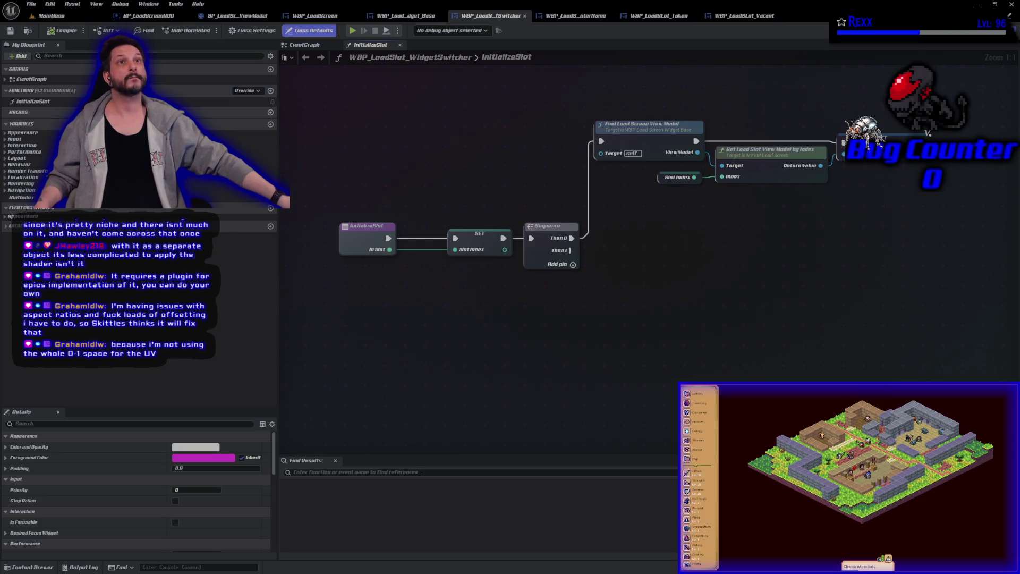
left_click(978, 30)
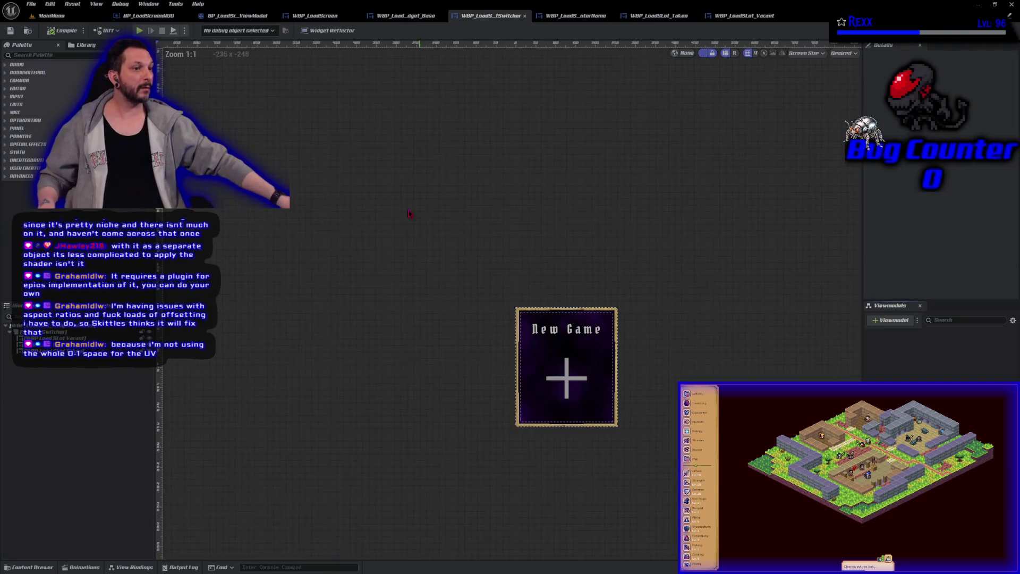
left_click(59, 338)
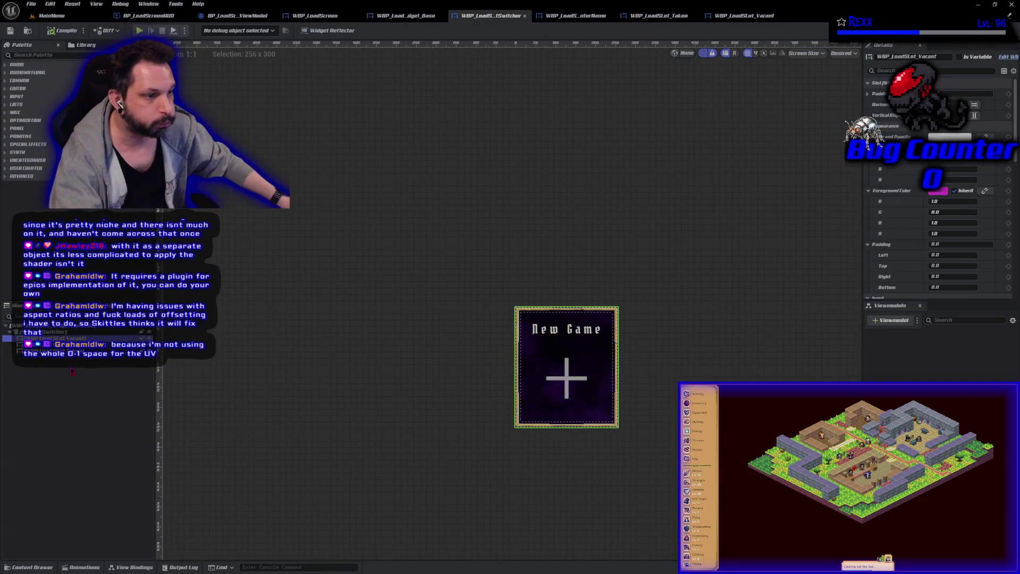
left_click(59, 344, "ctrl")
left_click(954, 57)
left_click(10, 31)
left_click(943, 60)
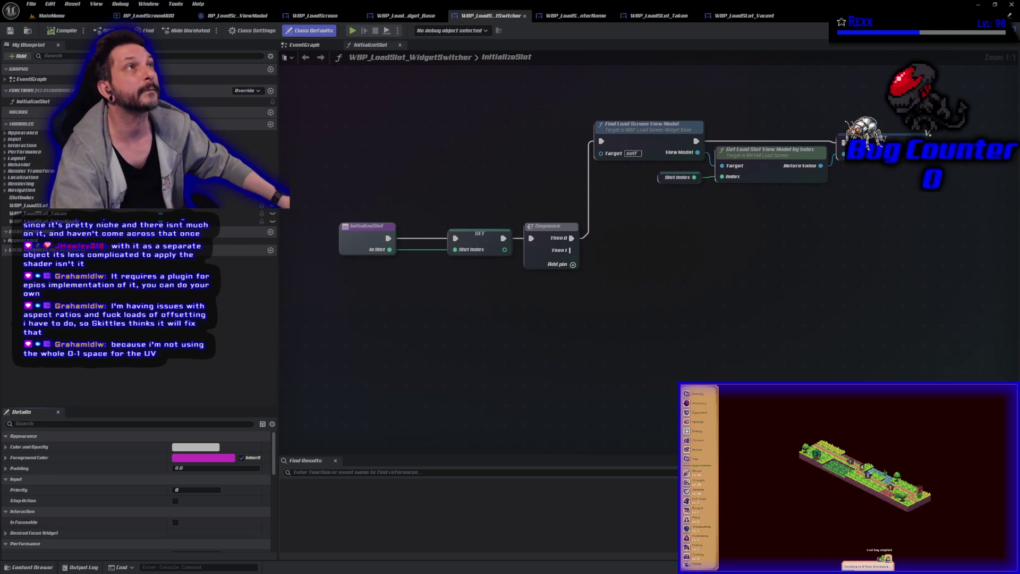
- Add a WBP_LoadSlot_EnterName reference with a Set Slot Index node run from the Sequence's second output
mouse_move(234, 221)
left_mouse_down()
mouse_move(431, 296)
mouse_move(589, 292)
left_mouse_up()
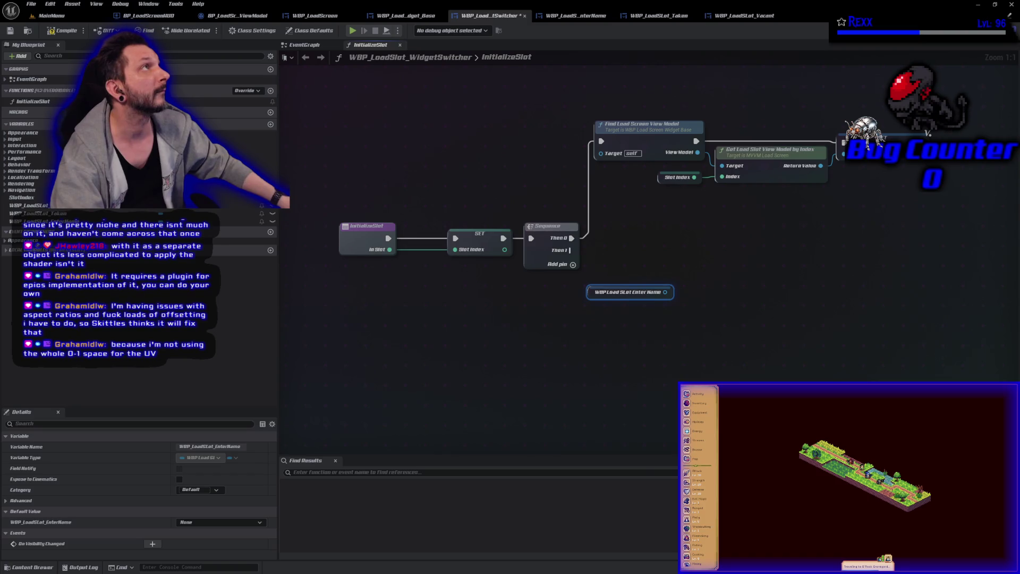
mouse_move(665, 292)
left_mouse_down()
mouse_move(695, 273)
mouse_move(704, 287)
left_mouse_up()
type("set slot i")
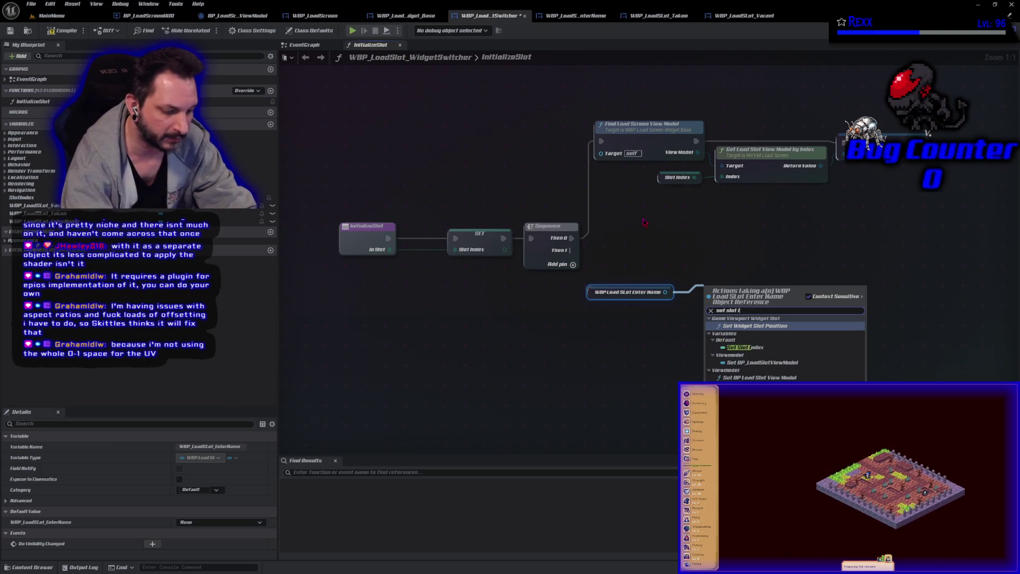
key("Down")
key("Return")
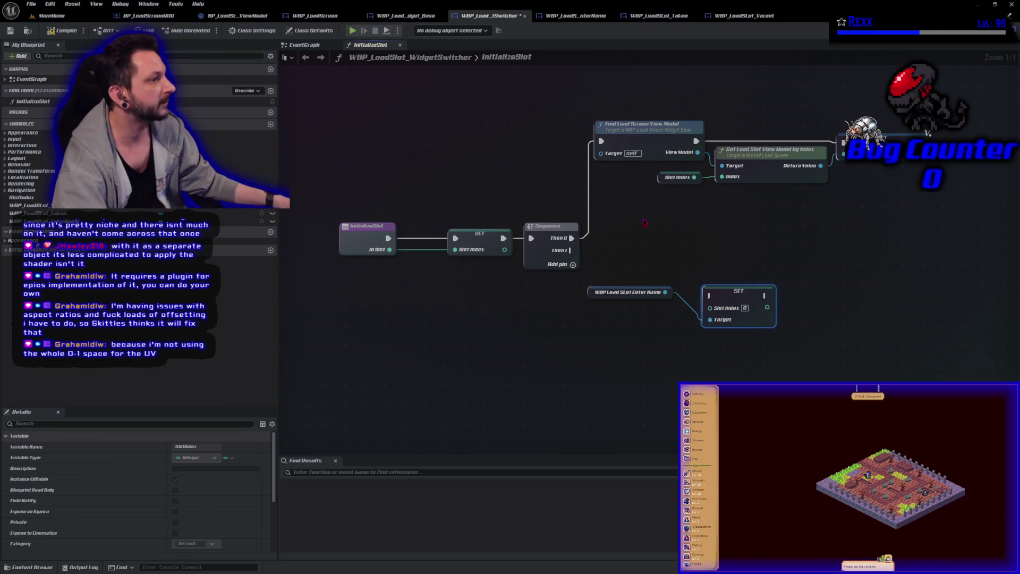
mouse_move(571, 250)
left_mouse_down()
mouse_move(711, 296)
mouse_move(719, 246)
left_mouse_up()
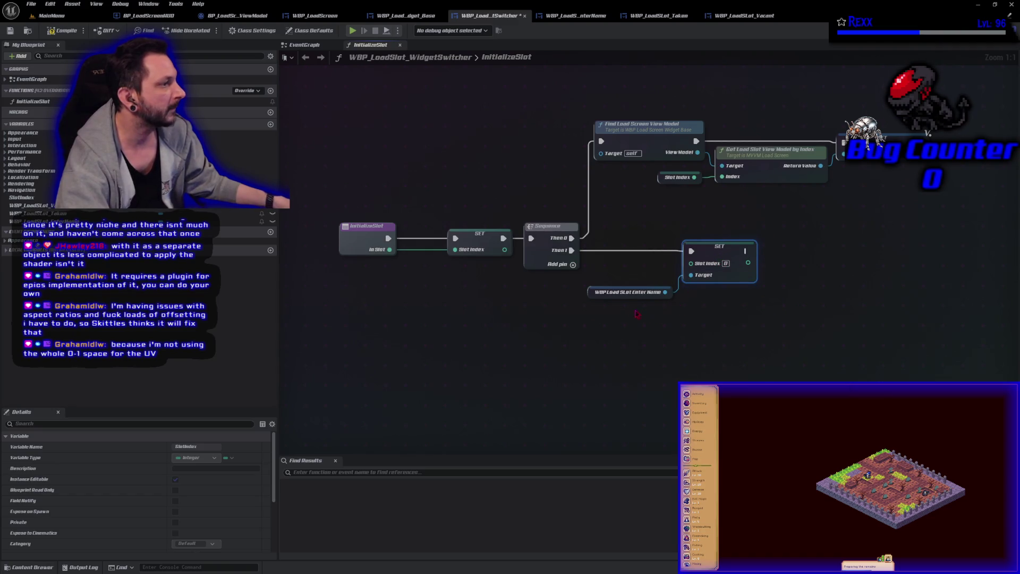
left_click_drag(597, 295, 601, 292)
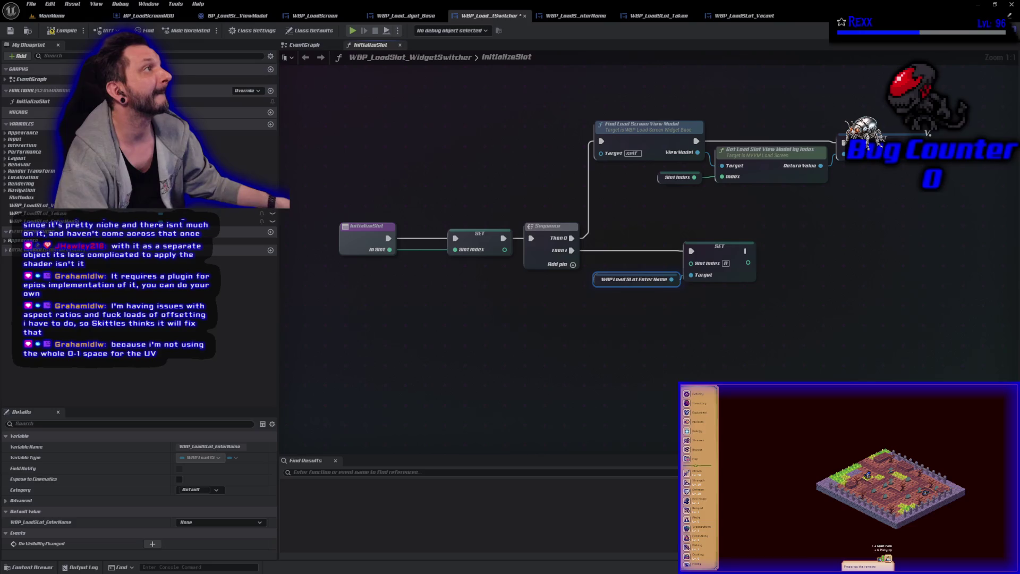
- Add Set BP Load Slot View Model for Enter Name after the slot index, fed the stored view model
mouse_move(672, 279)
left_mouse_down()
mouse_move(707, 298)
mouse_move(777, 285)
left_mouse_up()
type("set b")
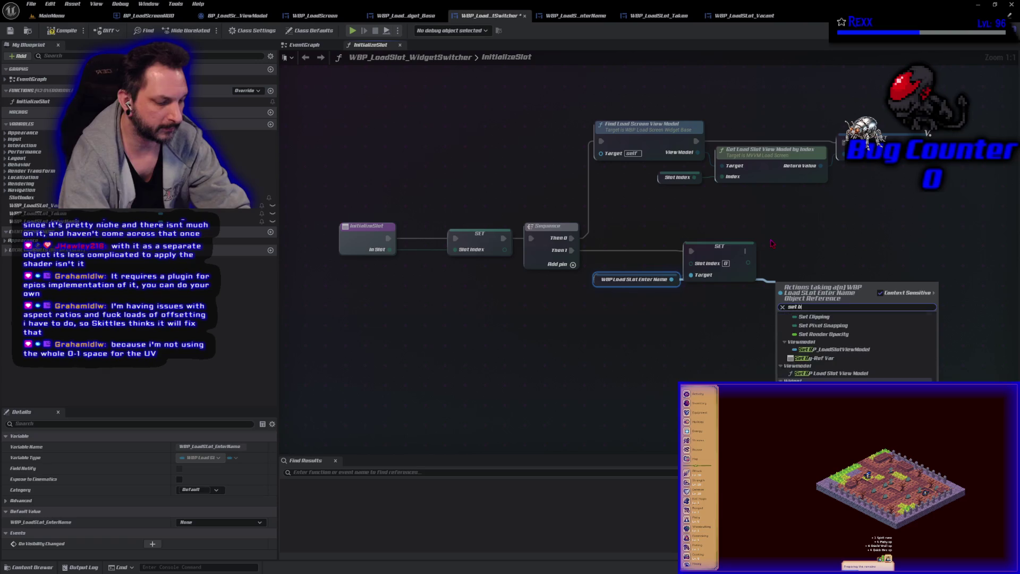
type("p load slk")
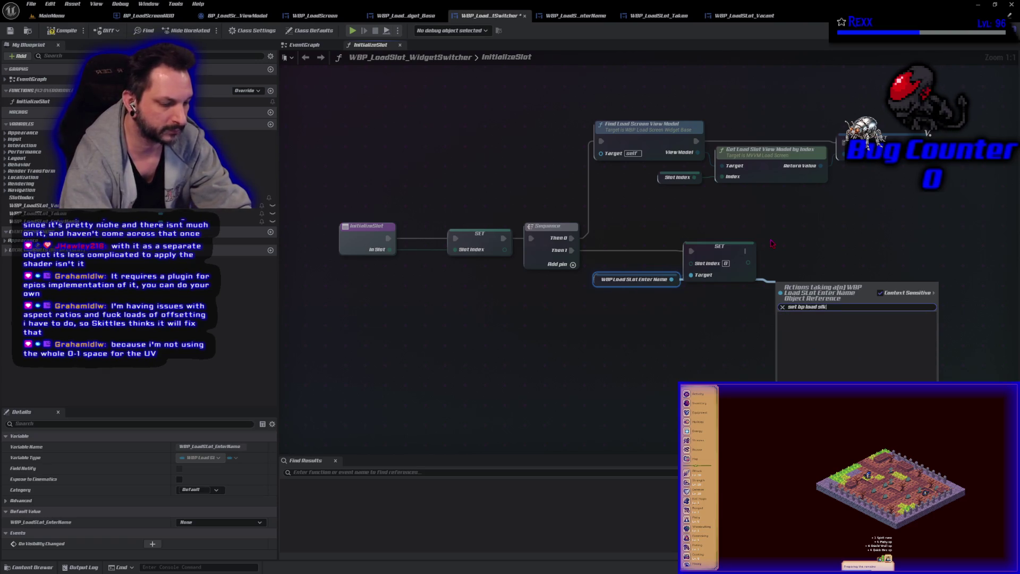
key("BackSpace")
key("Return")
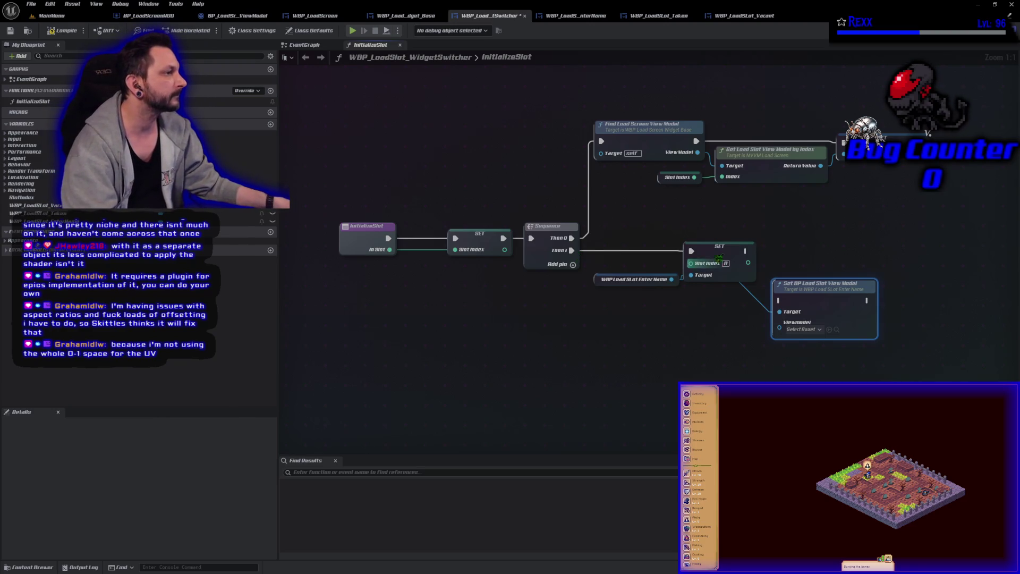
mouse_move(746, 251)
left_mouse_down()
mouse_move(780, 301)
mouse_move(821, 279)
mouse_move(819, 239)
left_mouse_up()
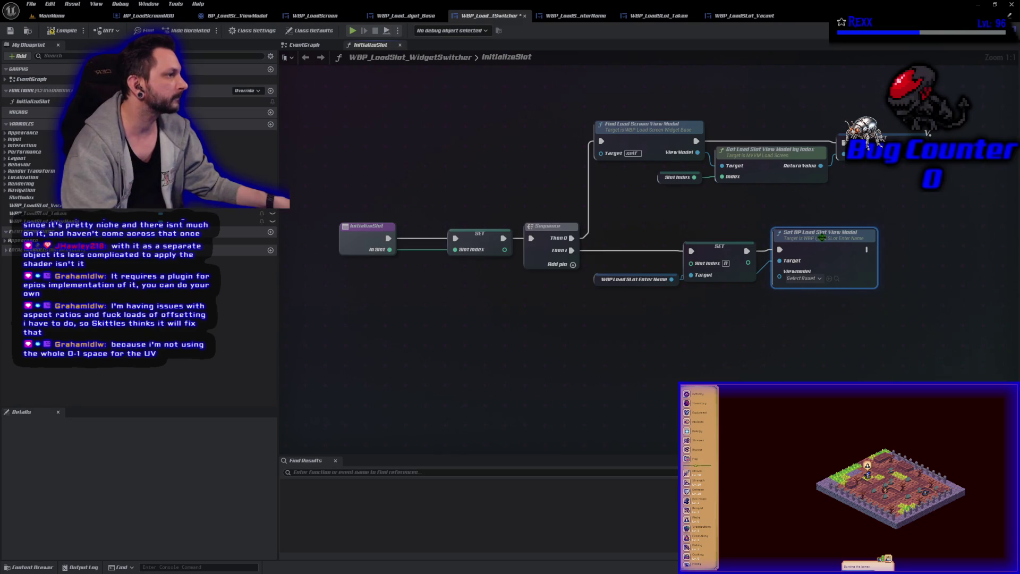
mouse_move(750, 263)
left_mouse_down()
mouse_move(779, 277)
mouse_move(691, 290)
left_mouse_up()
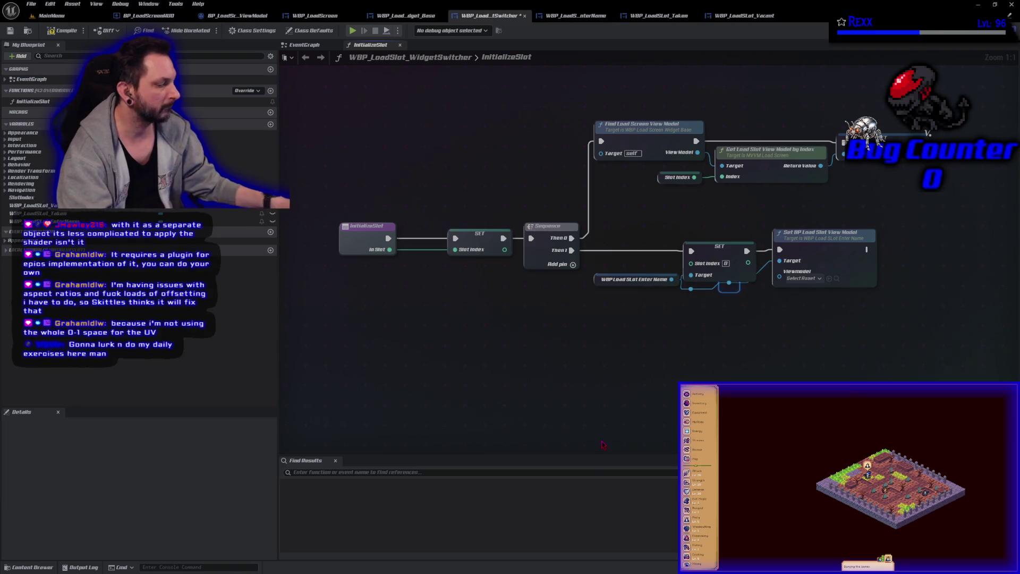
- Tidy the Enter Name wiring and switch to the MainMenu level viewport
left_click_drag(730, 283, 748, 289)
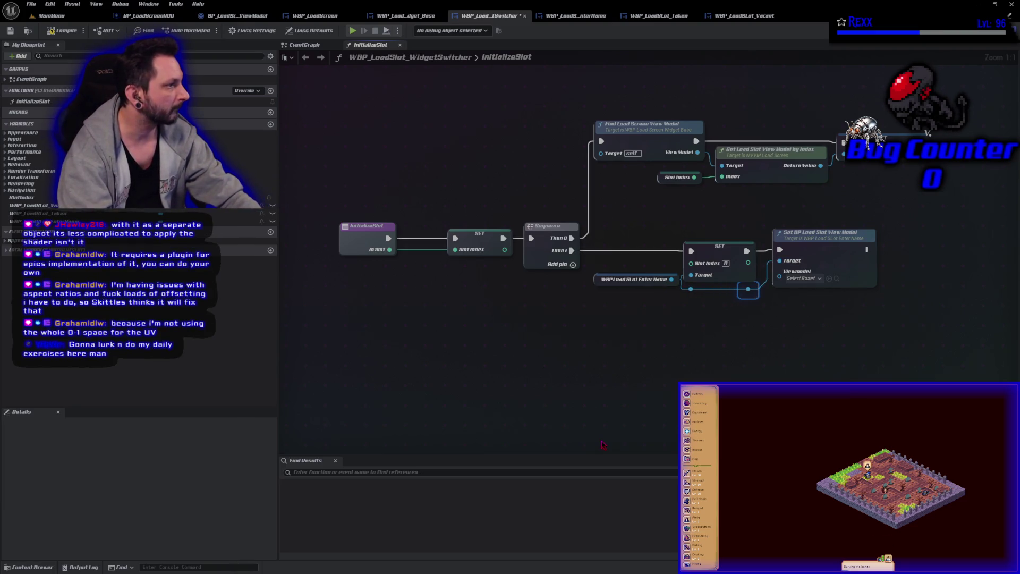
left_click(555, 385)
left_click_drag(602, 274, 595, 273)
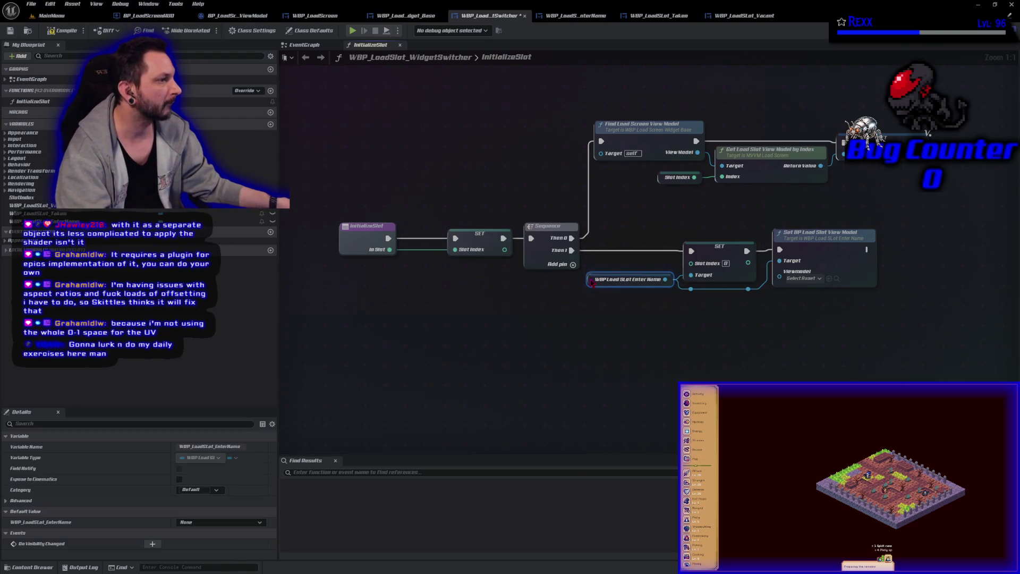
left_click(52, 15)
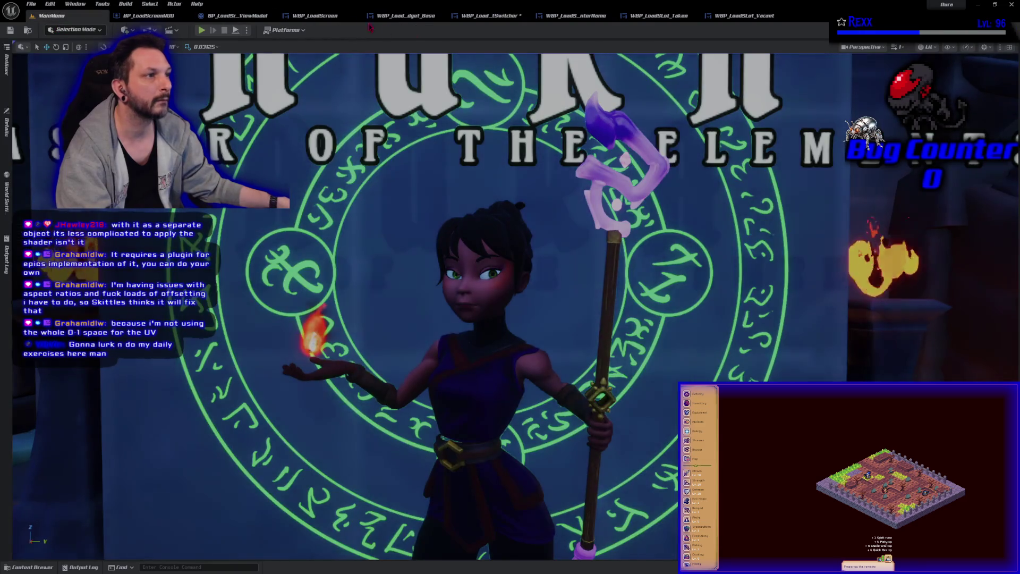
- Go back to WBP_LoadSlot_WidgetSwitcher's InitializeSlot graph and compile the blueprint
left_click(481, 16)
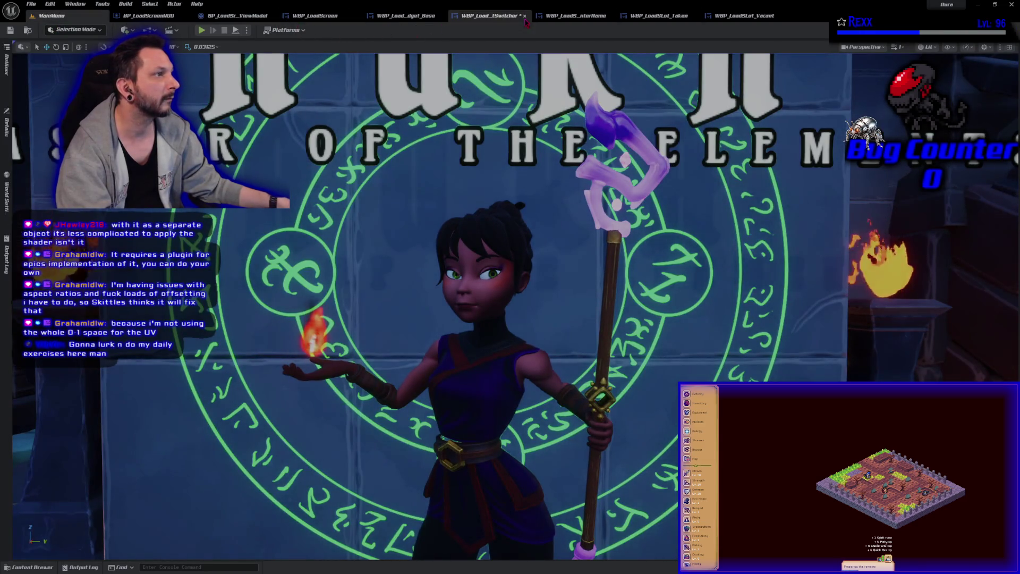
left_click(63, 31)
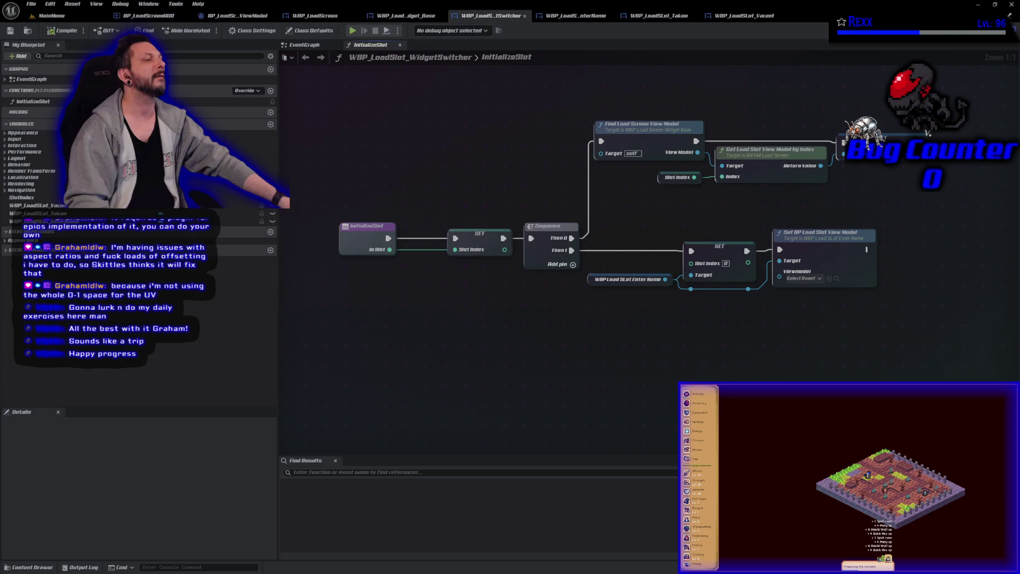
- Delete the old view model setter and add a Cast To BP_LoadSlotViewModel from Return Value, executed in sequence
left_click_drag(813, 216, 631, 254)
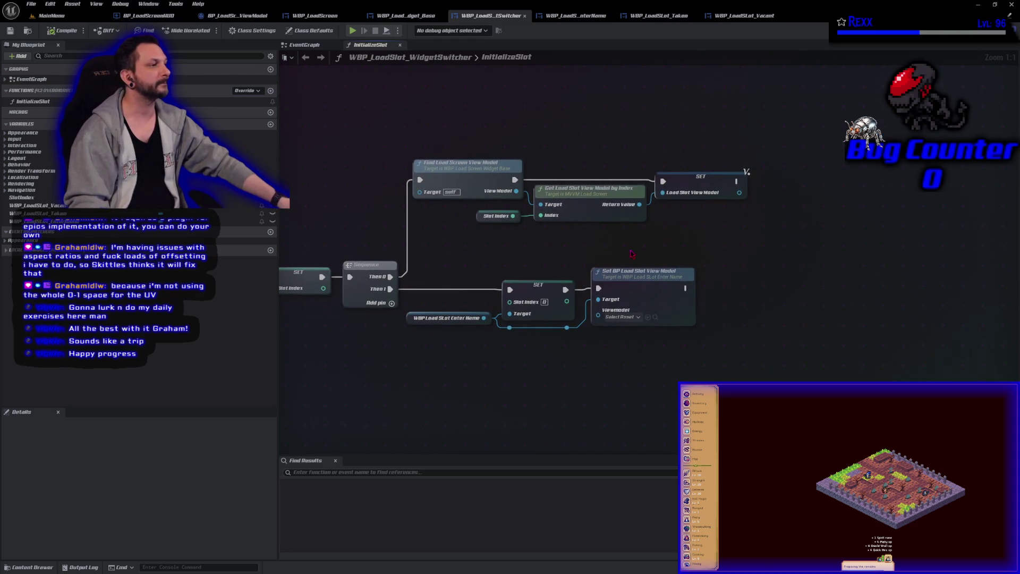
left_click(694, 178)
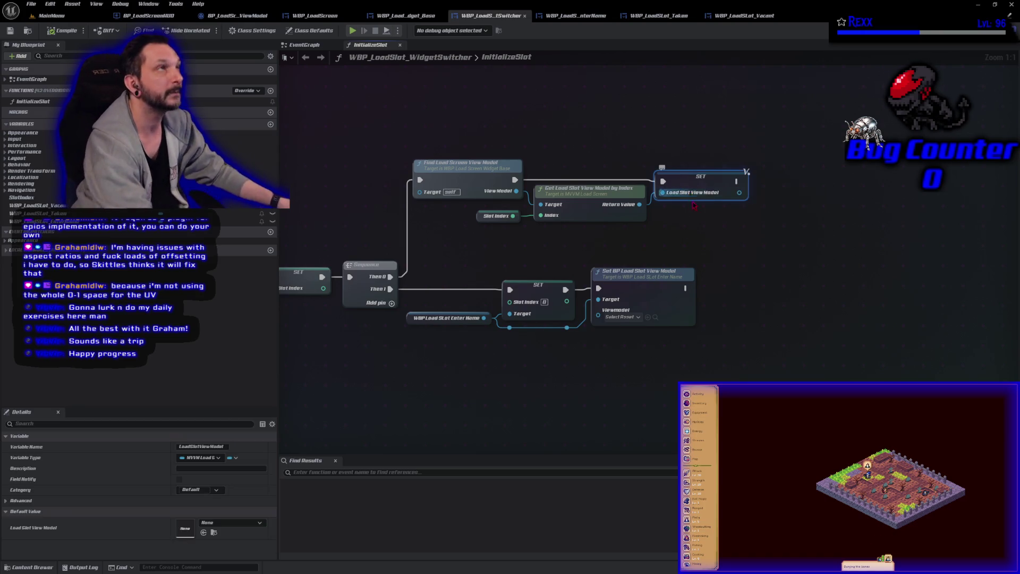
key("Delete")
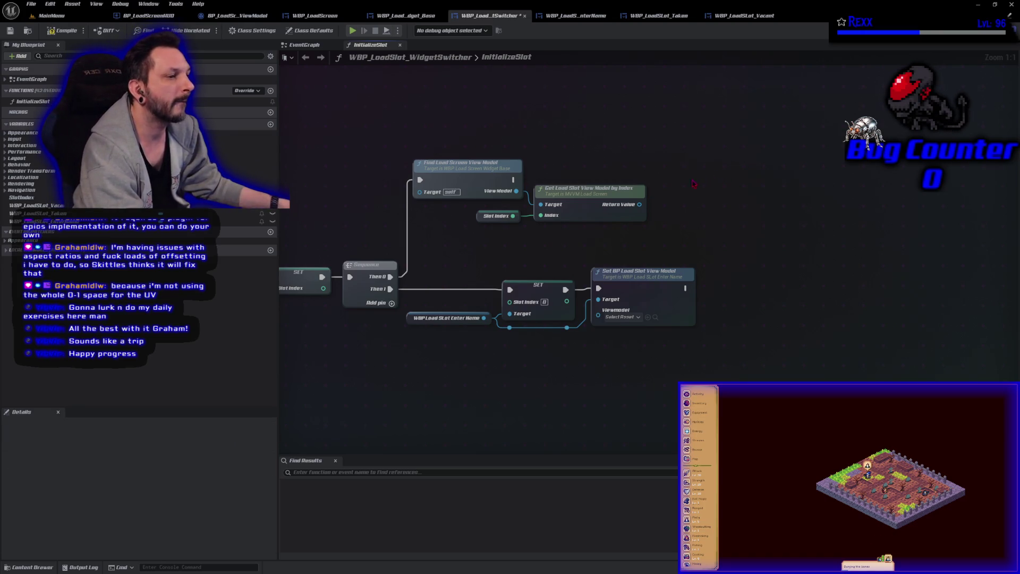
left_click_drag(638, 206, 691, 199)
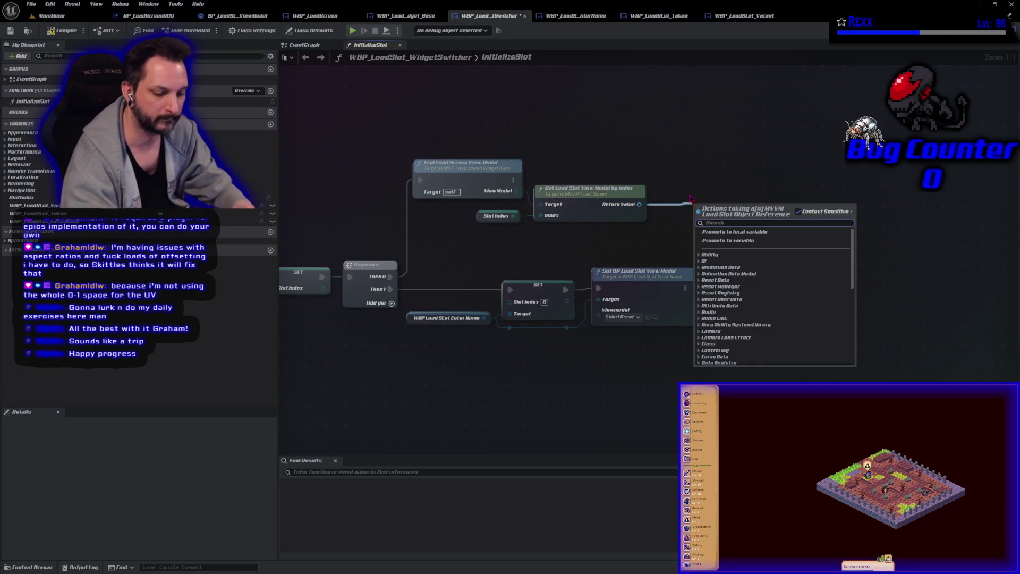
type("cast")
type(" loadslotview")
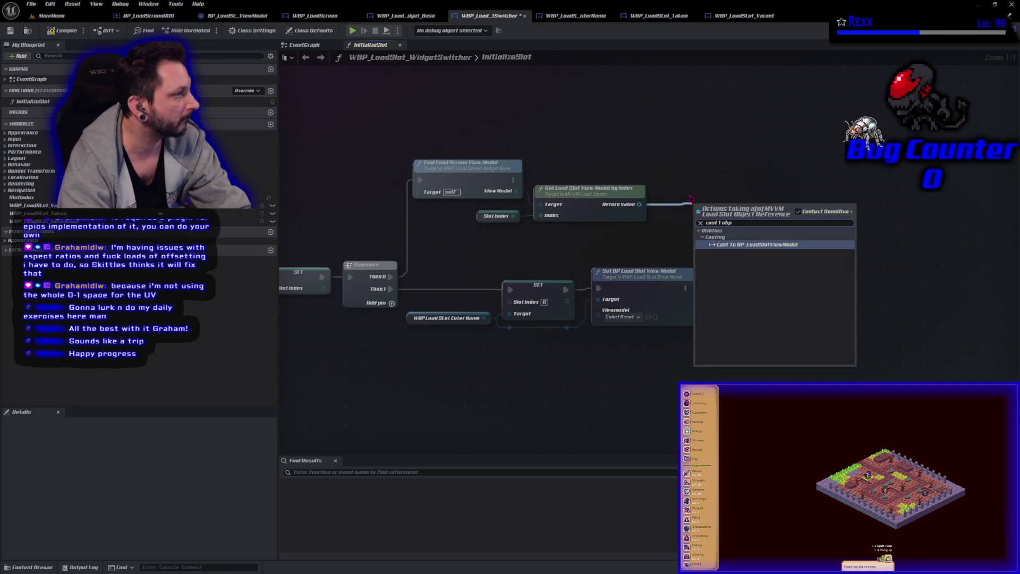
key("Return")
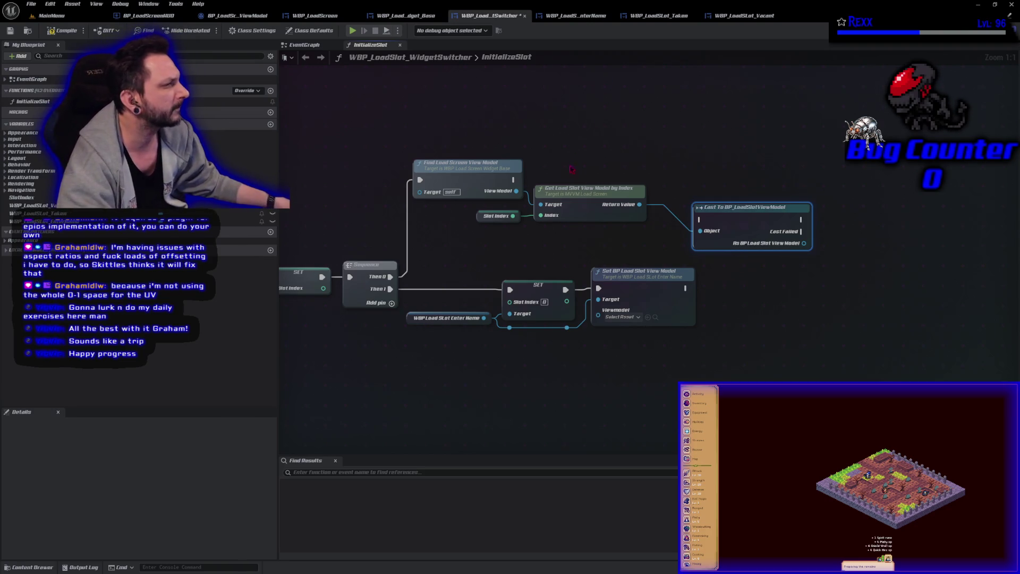
mouse_move(514, 180)
left_mouse_down()
mouse_move(723, 237)
mouse_move(699, 181)
left_mouse_up()
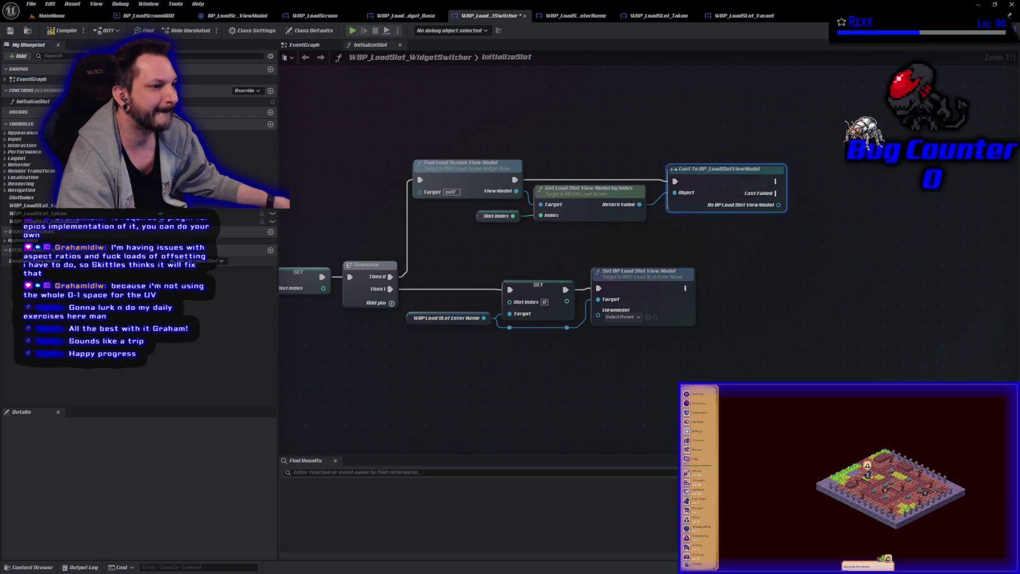
- Place a LoadSlotViewModel setter after the cast and open the variable's type settings
mouse_move(239, 261)
left_mouse_down()
mouse_move(686, 242)
mouse_move(769, 213)
mouse_move(777, 187)
mouse_move(776, 270)
mouse_move(777, 181)
left_mouse_up()
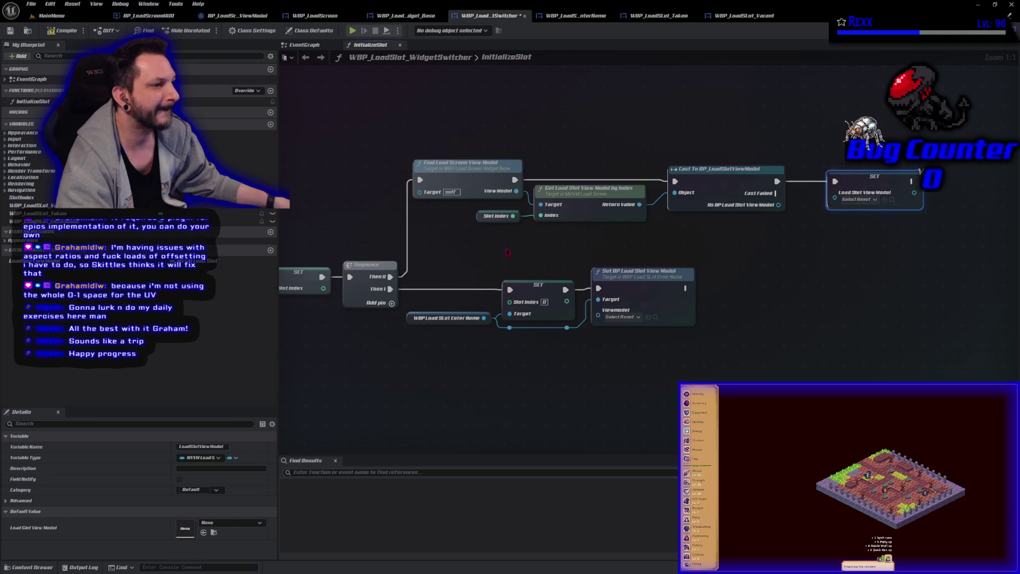
left_click(239, 221)
left_click(210, 261)
left_click(210, 261)
- Change LoadSlotViewModel's type to BP Load Slot View Model and store the cast result in it
type("bp_")
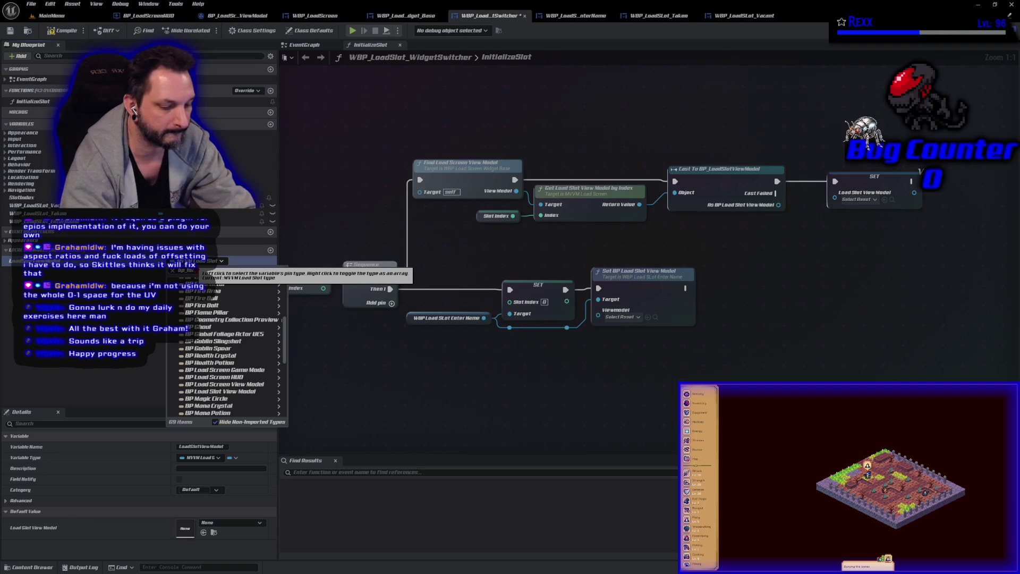
type("loadslot")
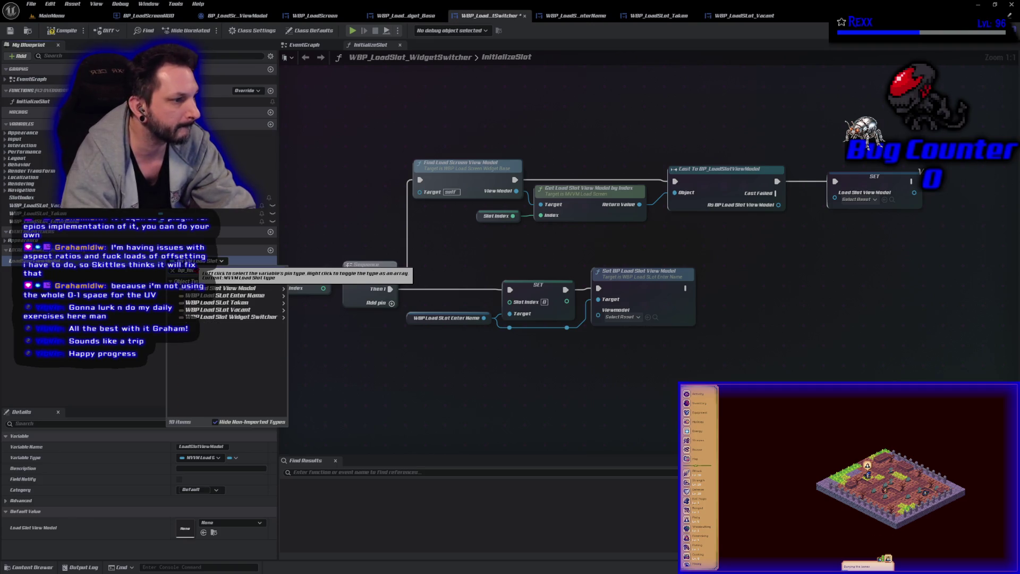
mouse_move(250, 288)
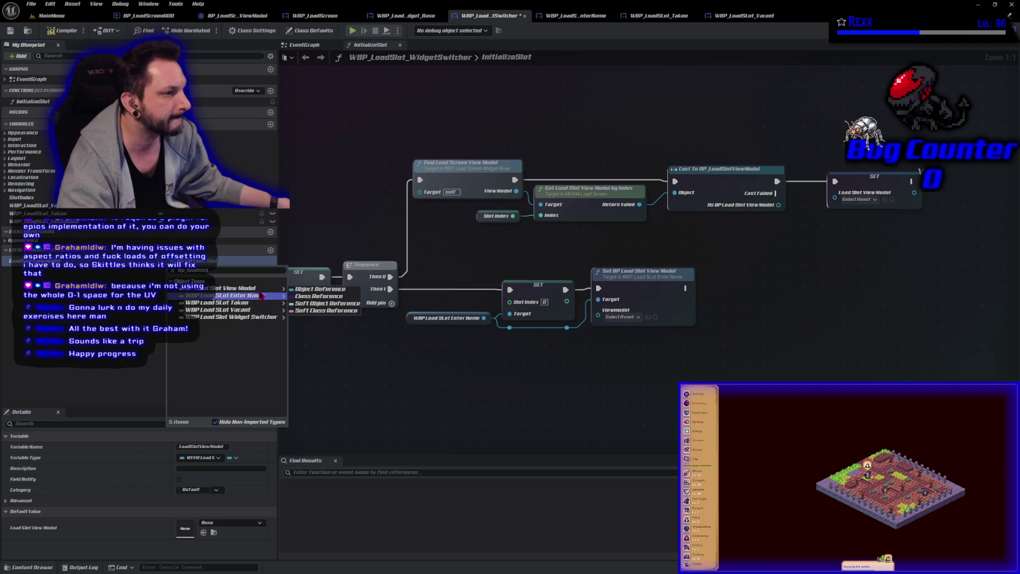
left_click(307, 292)
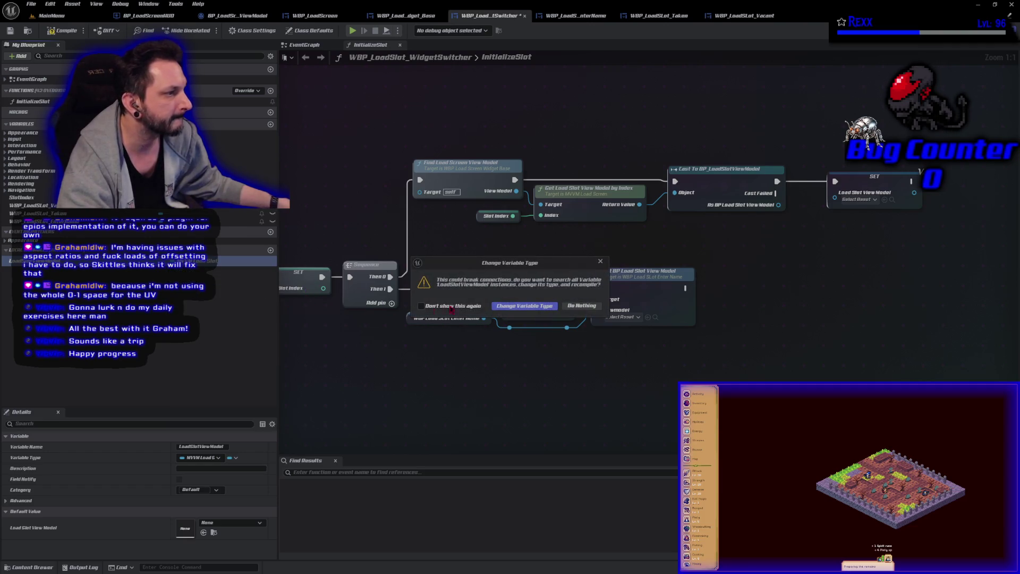
left_click(524, 304)
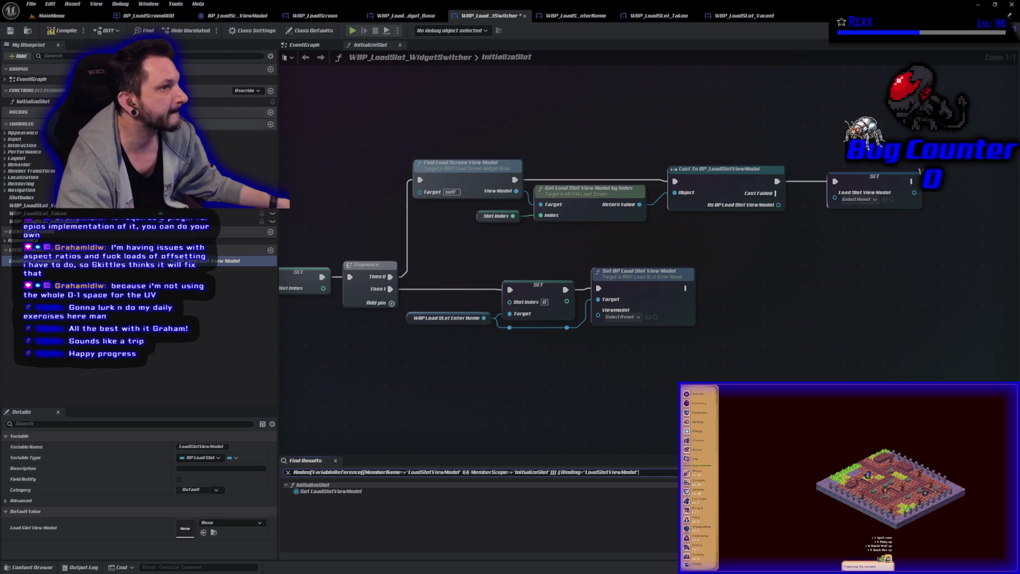
left_click(10, 32)
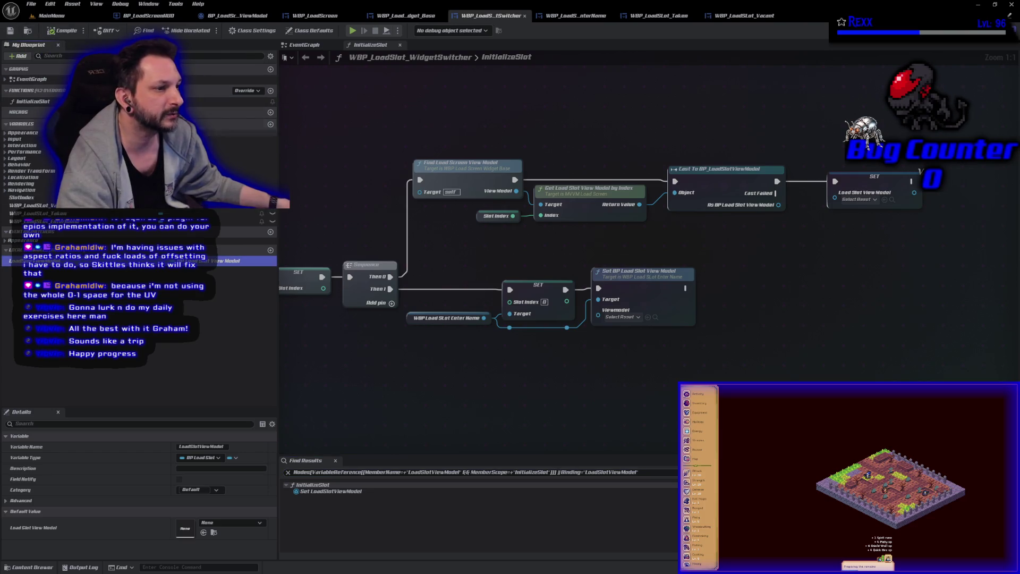
mouse_move(778, 205)
left_mouse_down()
mouse_move(835, 198)
mouse_move(846, 184)
mouse_move(837, 179)
left_mouse_up()
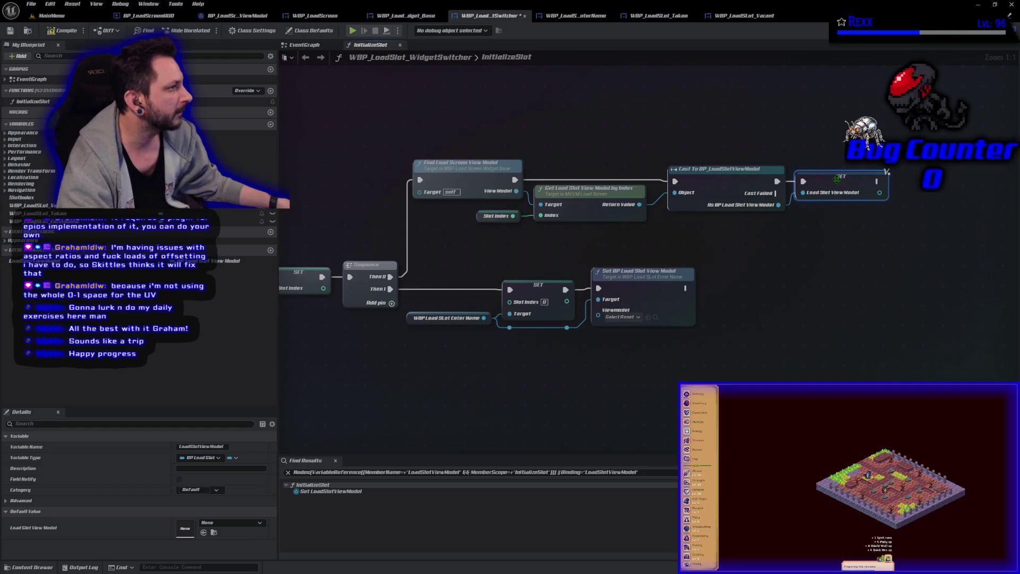
key("ctrl+s")
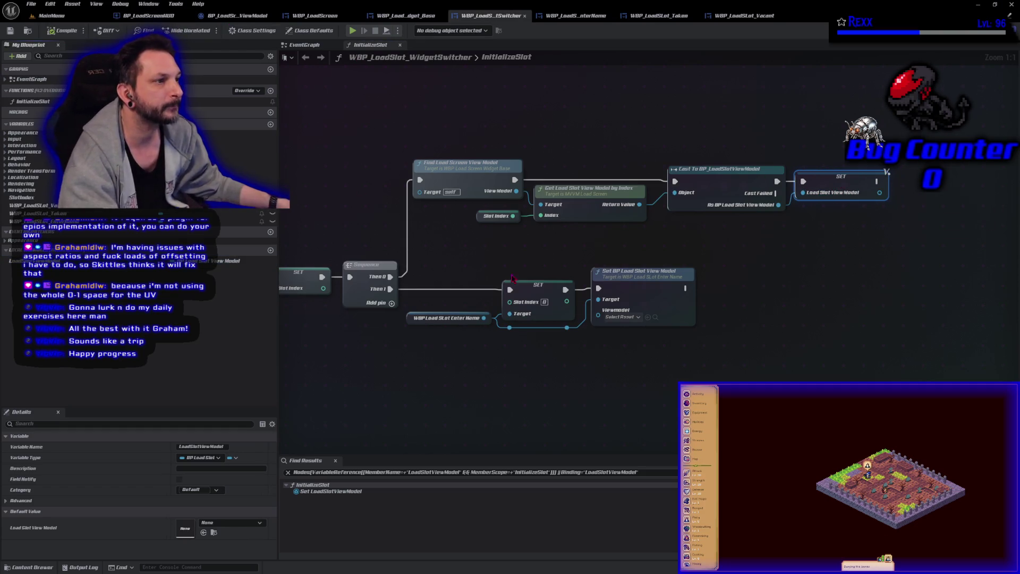
- Feed a LoadSlotViewModel getter into the Enter Name view model setter, tidy the nodes, and compile
left_click(786, 361)
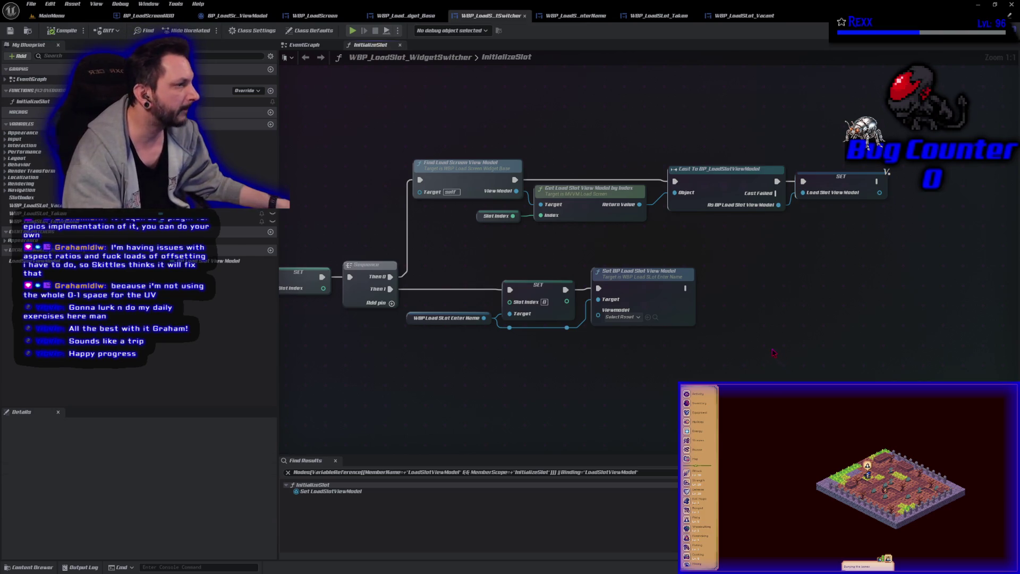
left_click_drag(234, 260, 621, 318)
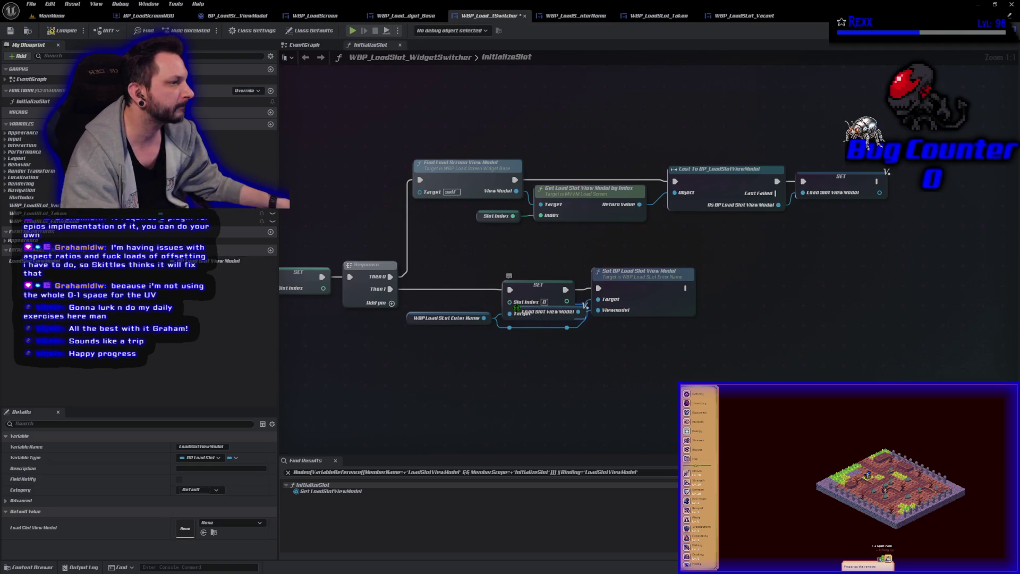
left_click_drag(521, 313, 523, 352)
left_click_drag(631, 296, 644, 295)
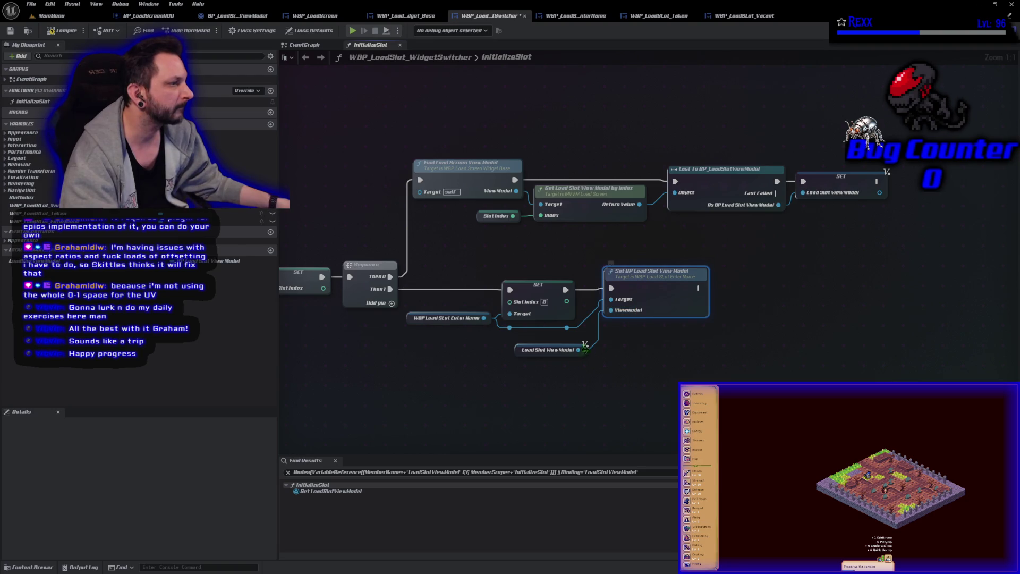
mouse_move(525, 351)
left_mouse_down()
mouse_move(530, 339)
mouse_move(510, 350)
left_mouse_up()
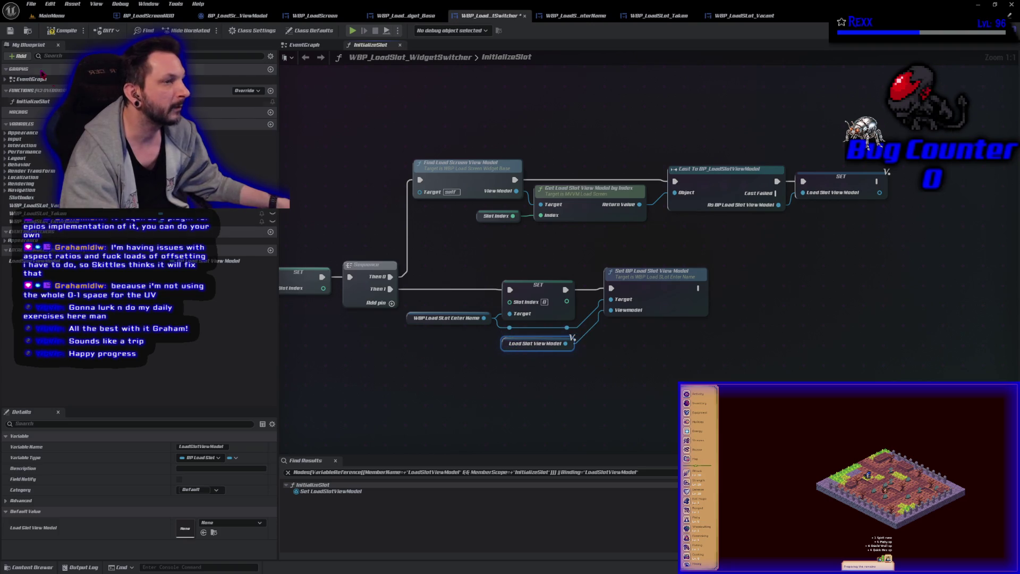
left_click(65, 32)
left_click(461, 416)
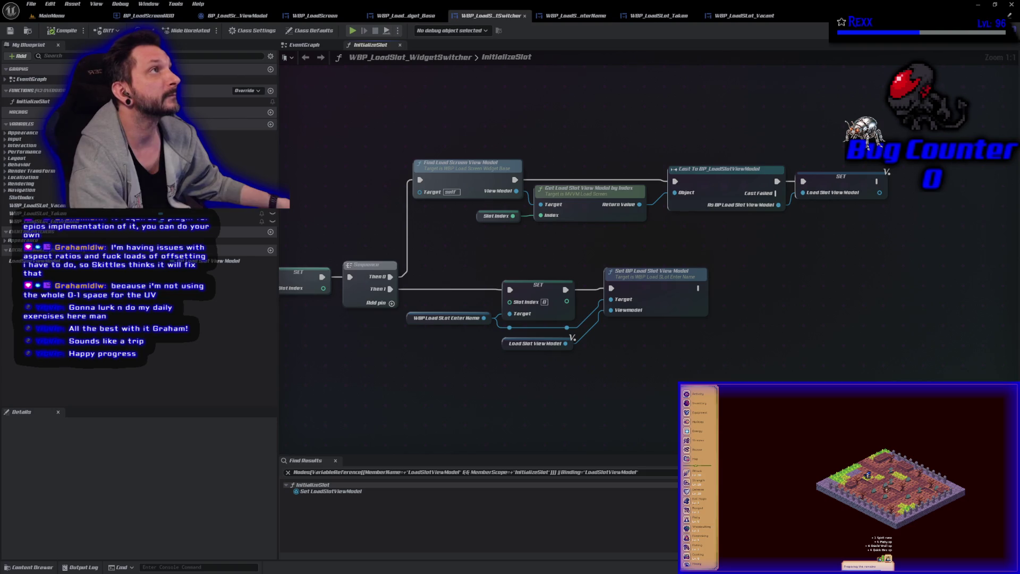
- Add a third output to the InitializeSlot Sequence node
mouse_move(629, 392)
left_mouse_down()
mouse_move(544, 365)
mouse_move(596, 363)
left_mouse_up()
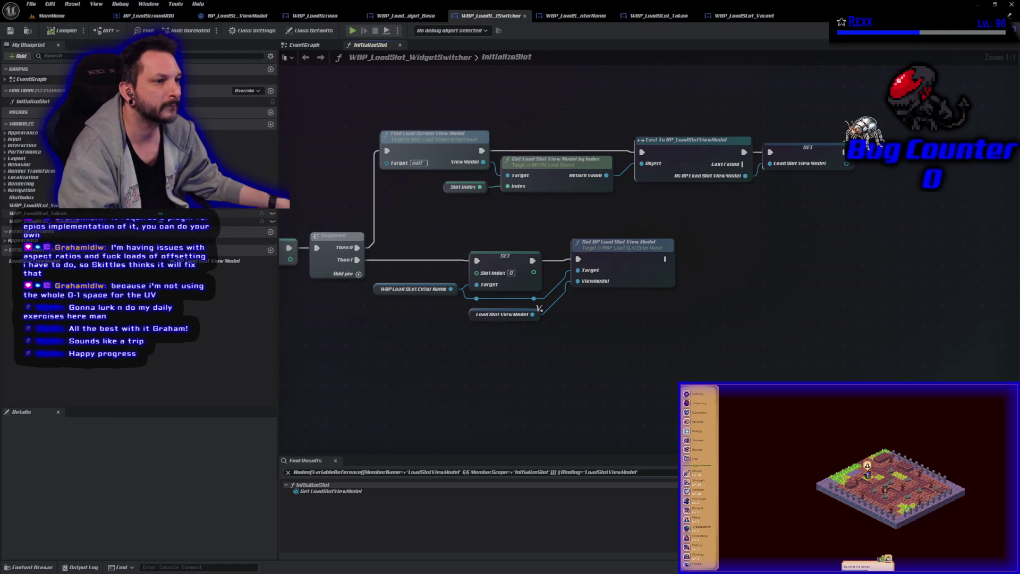
left_click(50, 207)
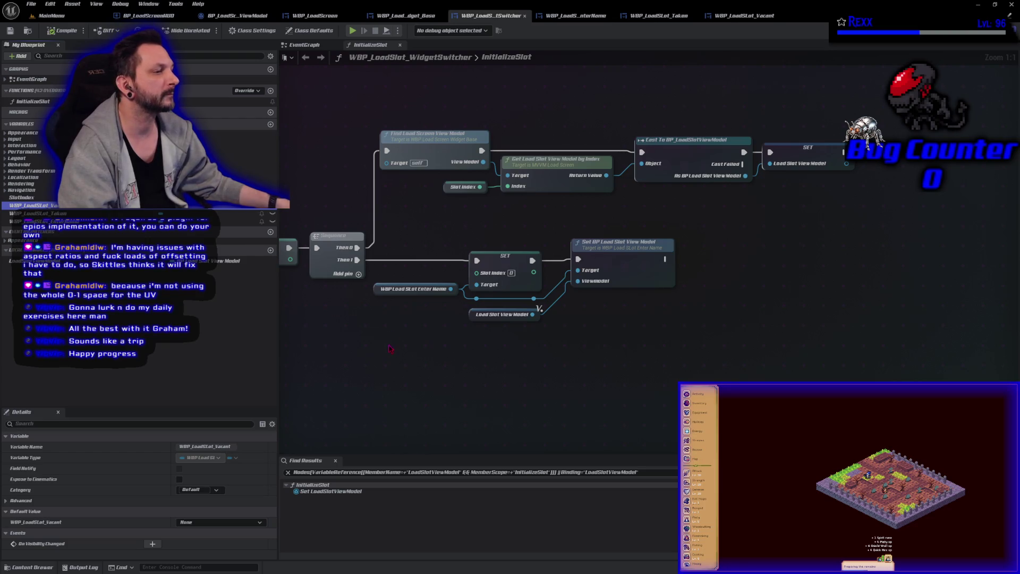
left_click(359, 274)
- Add a fourth Sequence output and shift the Enter Name setter nodes right
left_click(359, 287)
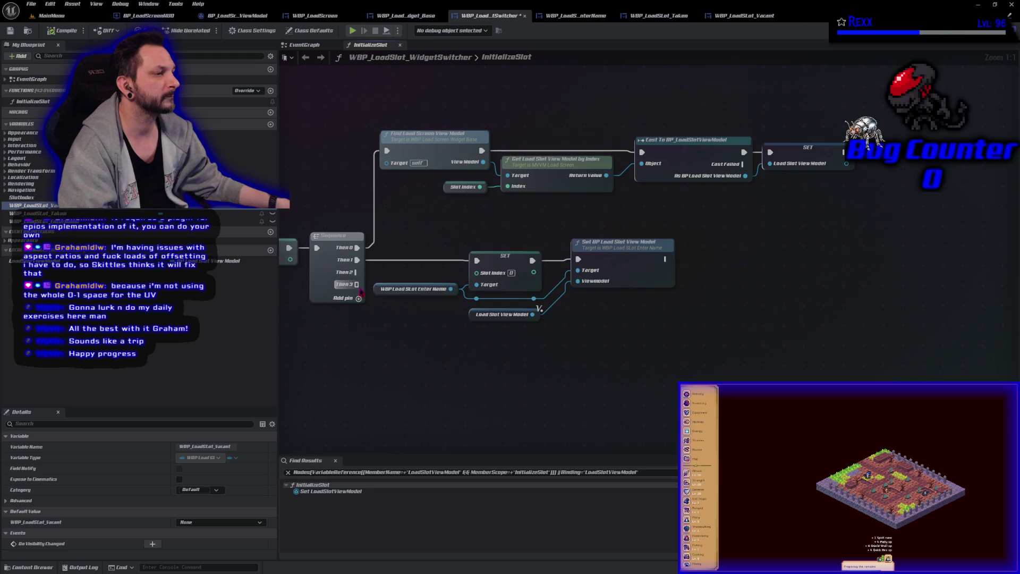
mouse_move(371, 223)
left_mouse_down()
mouse_move(675, 287)
mouse_move(648, 354)
left_mouse_up()
left_click_drag(415, 289, 529, 288)
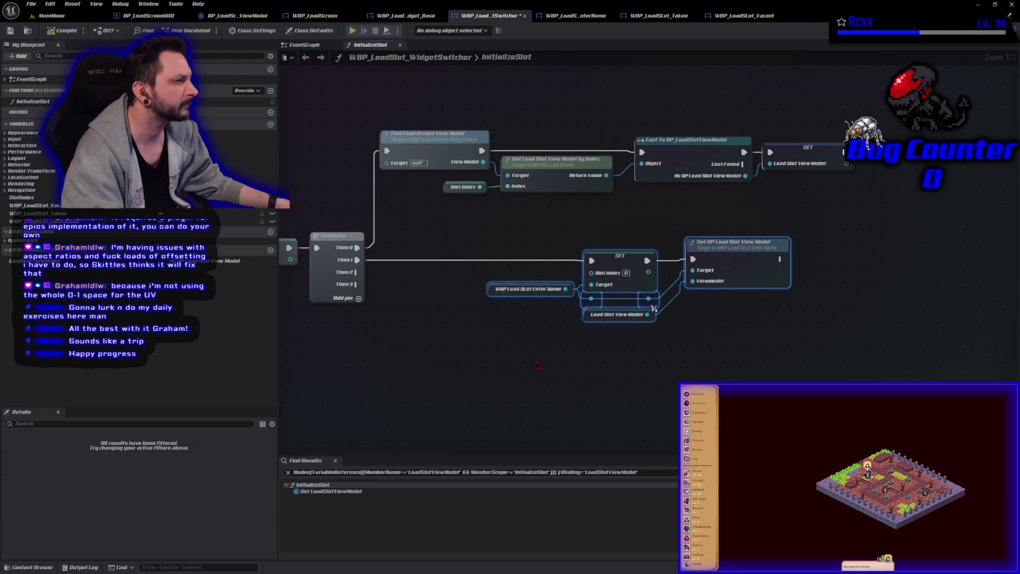
left_click(620, 256)
mouse_move(537, 224)
left_mouse_down()
mouse_move(792, 340)
mouse_move(513, 354)
mouse_move(523, 336)
left_mouse_up()
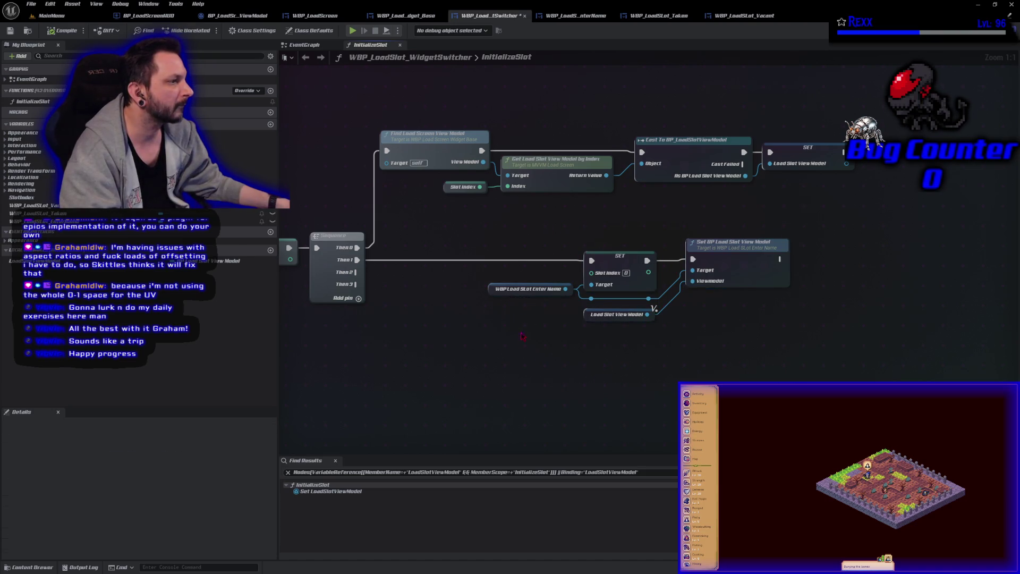
- Duplicate the Slot Index and view model setters twice, running the copies from Then 2 and Then 3
mouse_move(583, 225)
left_mouse_down()
mouse_move(651, 303)
mouse_move(721, 333)
left_mouse_up()
key("ctrl+d")
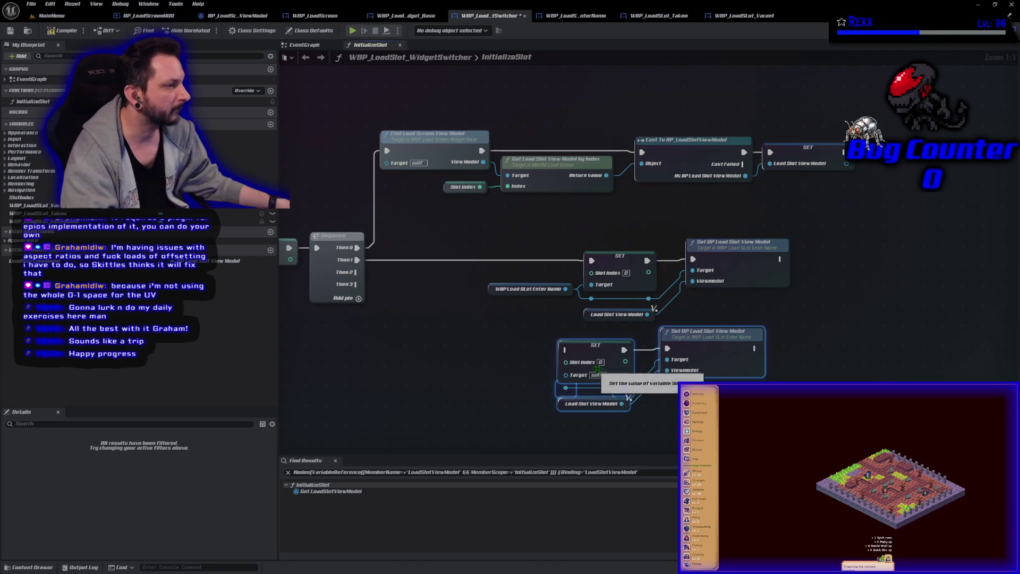
mouse_move(597, 369)
left_mouse_down()
mouse_move(619, 355)
mouse_move(596, 257)
left_mouse_up()
mouse_move(335, 181)
left_mouse_down()
mouse_move(547, 269)
mouse_move(570, 257)
left_mouse_up()
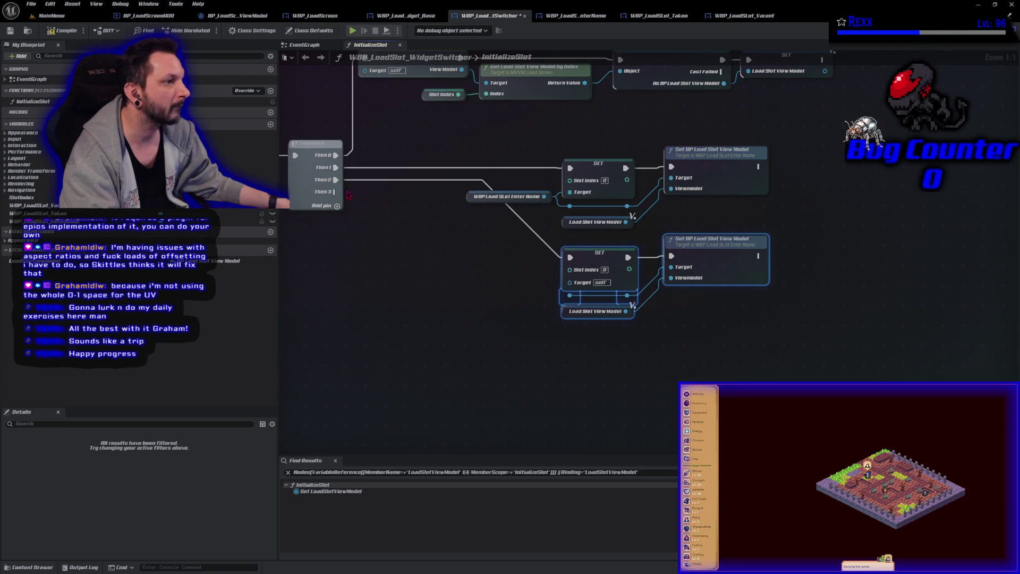
key("ctrl+v")
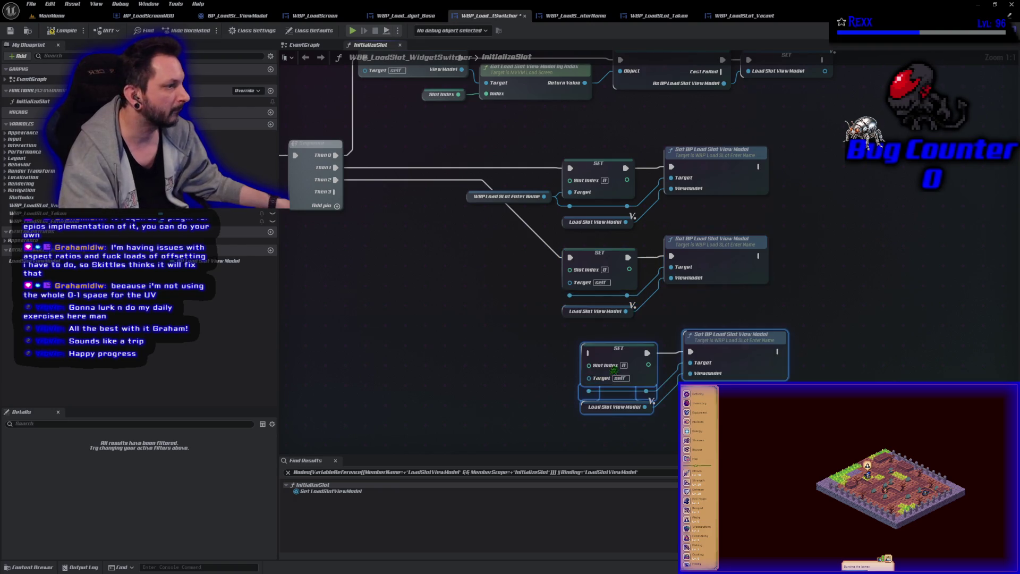
left_click_drag(595, 364, 596, 354)
left_click_drag(334, 191, 571, 353)
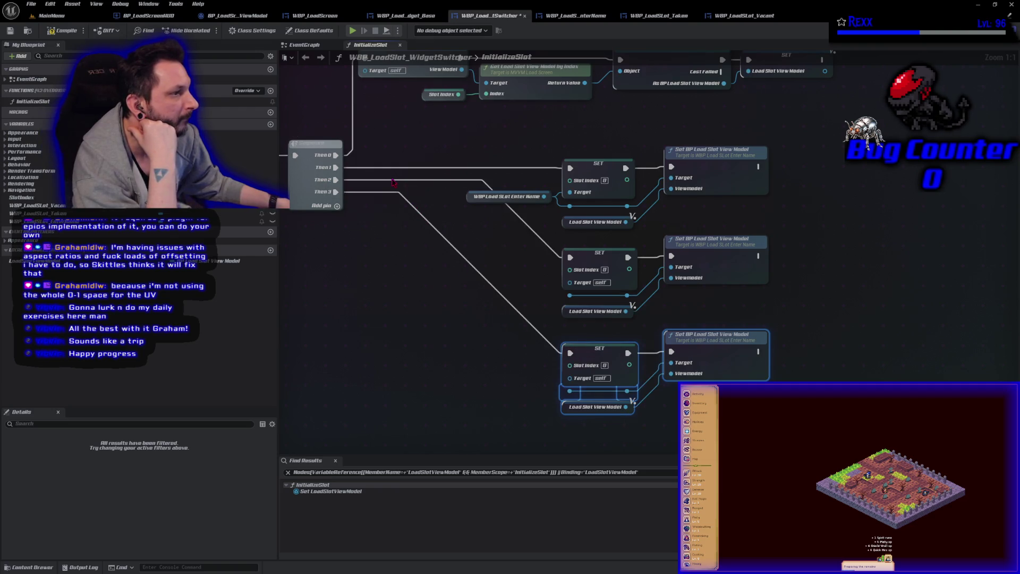
- Route the Then 2 and Then 3 wires through reroute points and place a WBP_LoadSlot_Taken reference
double_click(359, 188)
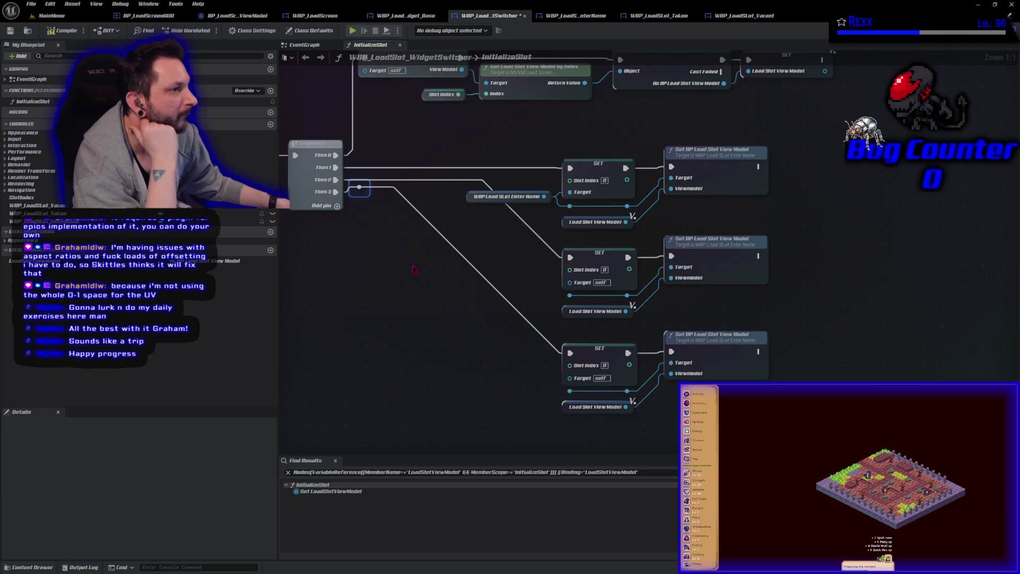
mouse_move(359, 188)
left_mouse_down()
mouse_move(358, 360)
mouse_move(365, 352)
left_mouse_up()
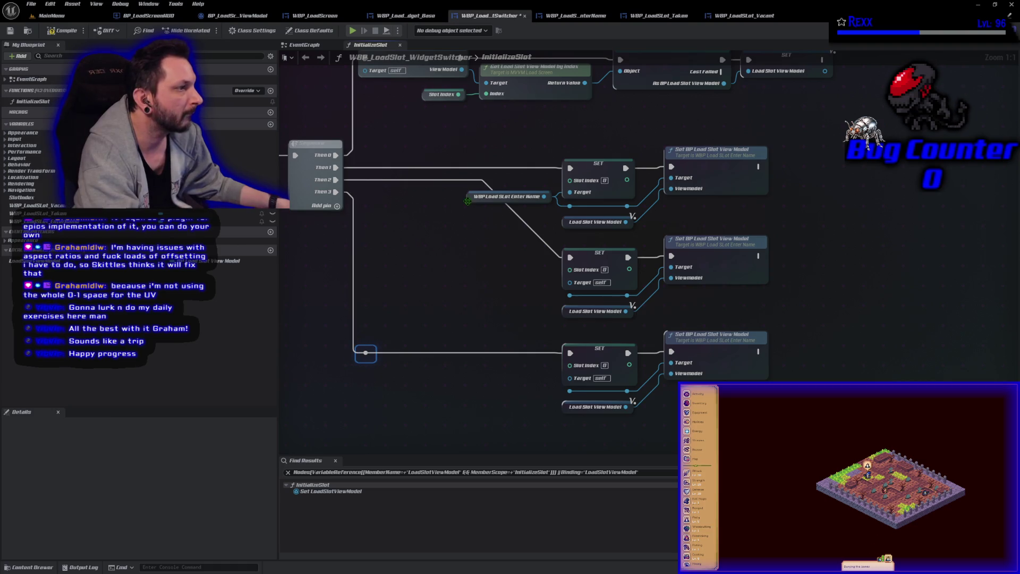
double_click(412, 179)
mouse_move(412, 180)
left_mouse_down()
mouse_move(368, 190)
mouse_move(378, 258)
left_mouse_up()
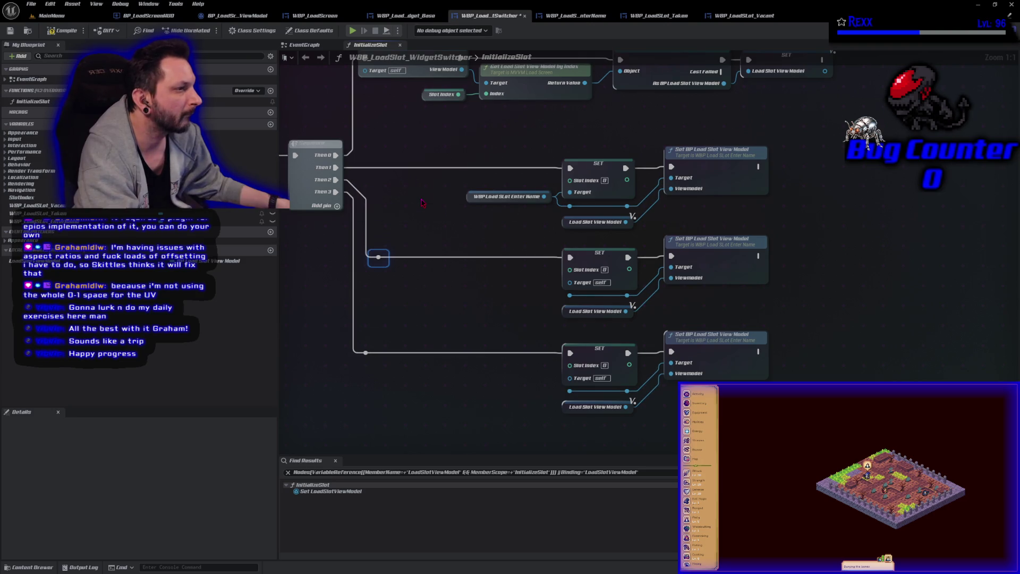
left_click(400, 228)
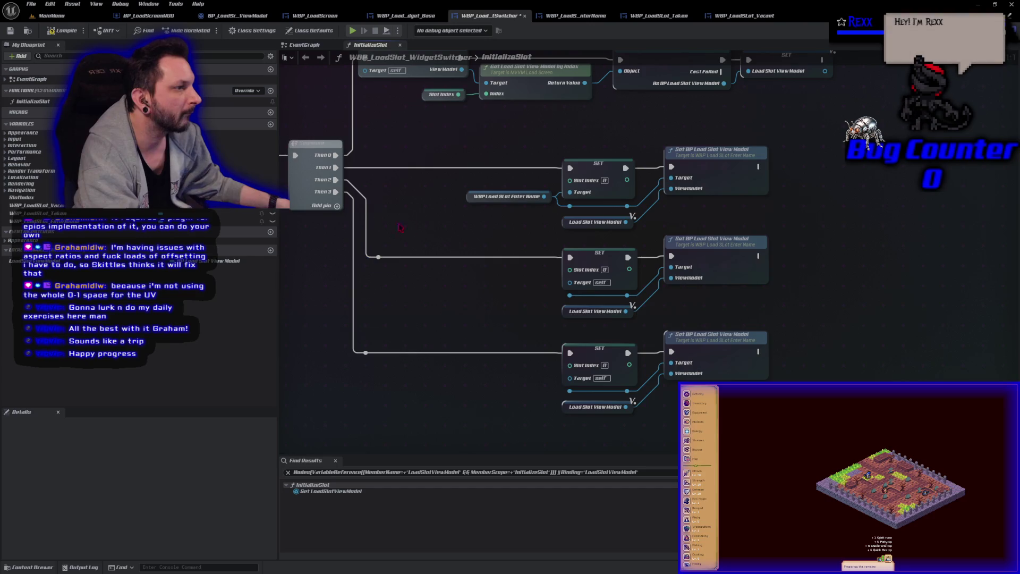
left_click(59, 32)
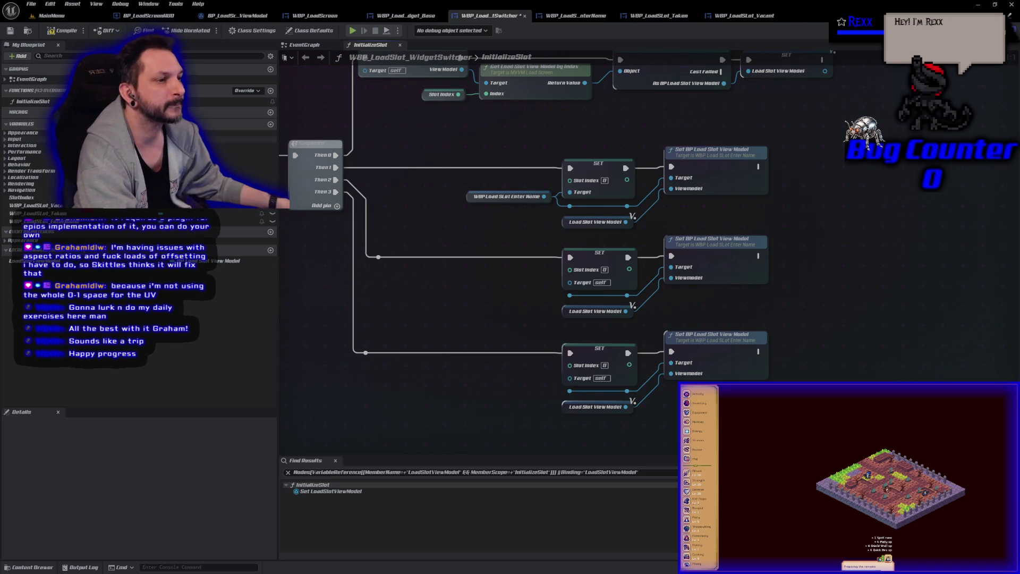
mouse_move(239, 214)
left_mouse_down()
mouse_move(561, 300)
mouse_move(483, 293)
mouse_move(569, 295)
left_mouse_up()
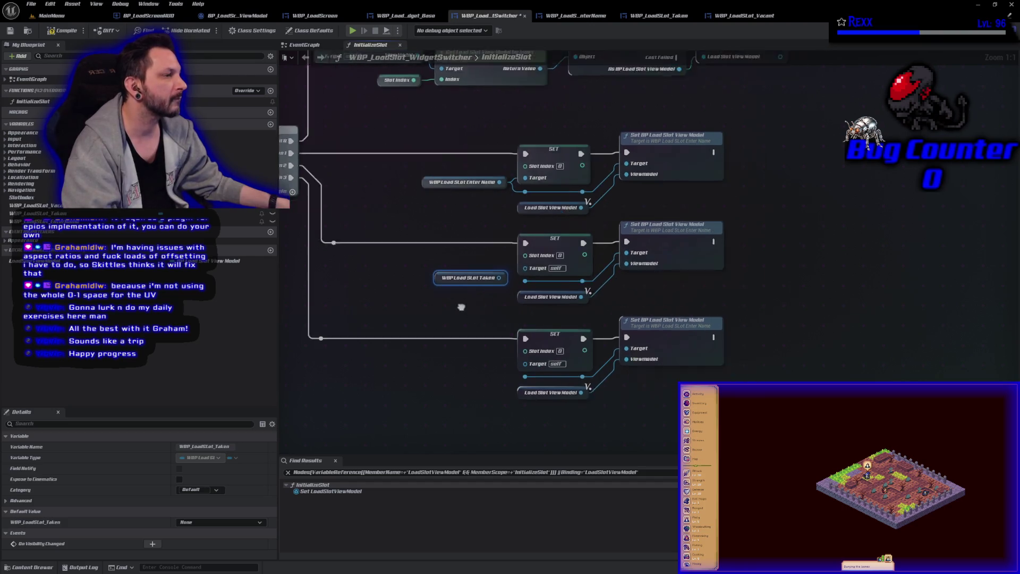
- Delete the copied middle and lower Set BP Load Slot View Model nodes and their reroute knots
left_click_drag(461, 307, 448, 296)
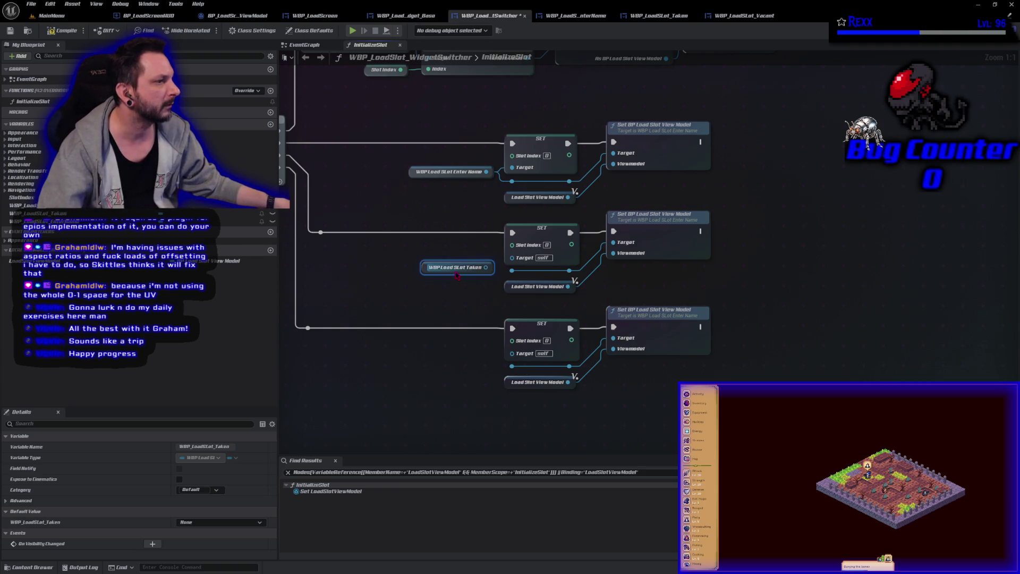
mouse_move(486, 268)
left_mouse_down()
mouse_move(627, 269)
mouse_move(611, 247)
mouse_move(617, 255)
mouse_move(374, 296)
left_mouse_up()
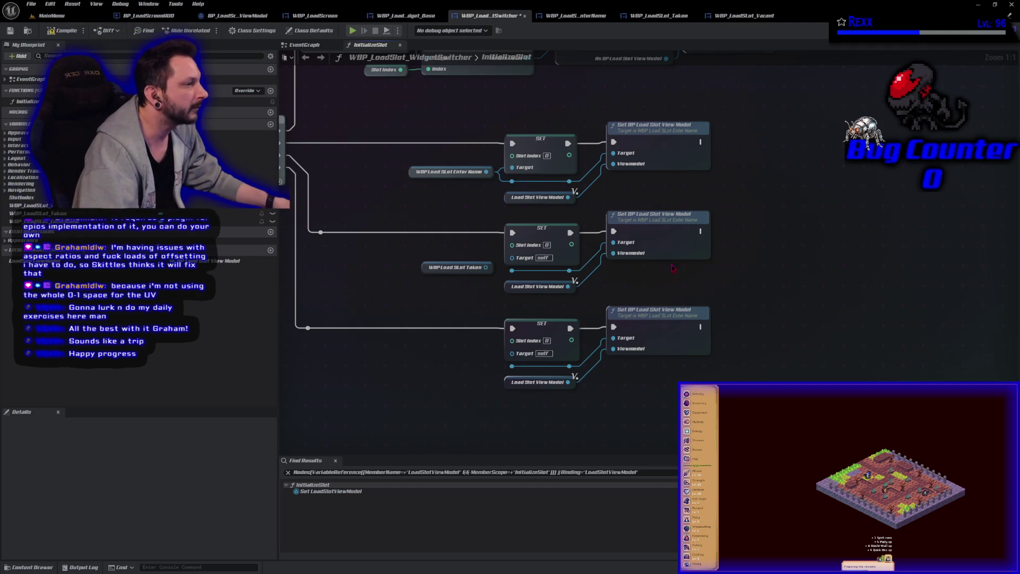
left_click(670, 242)
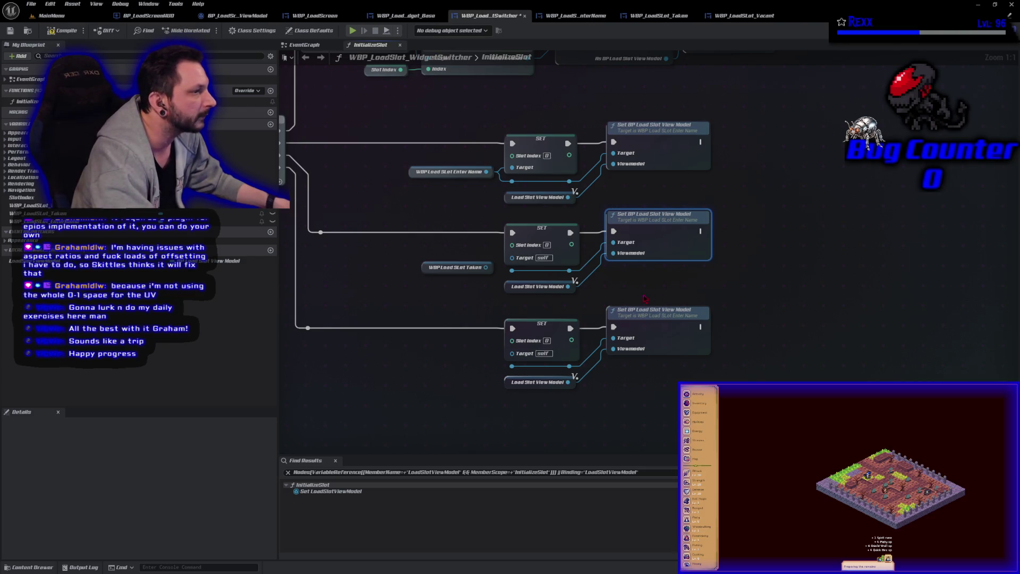
key("Delete")
left_click_drag(490, 270, 516, 278)
left_click(669, 267)
key("Delete")
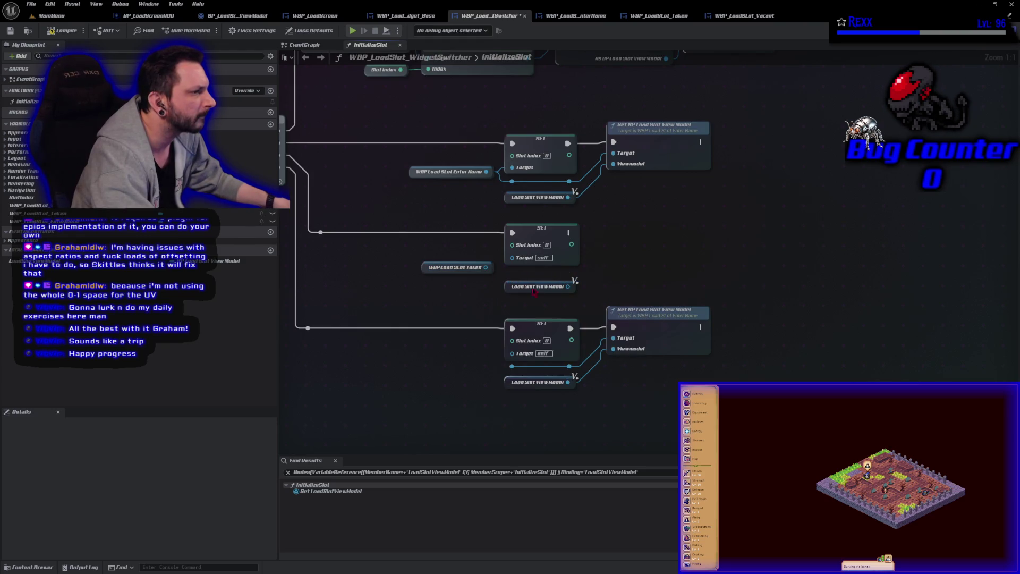
left_click_drag(520, 371, 574, 374)
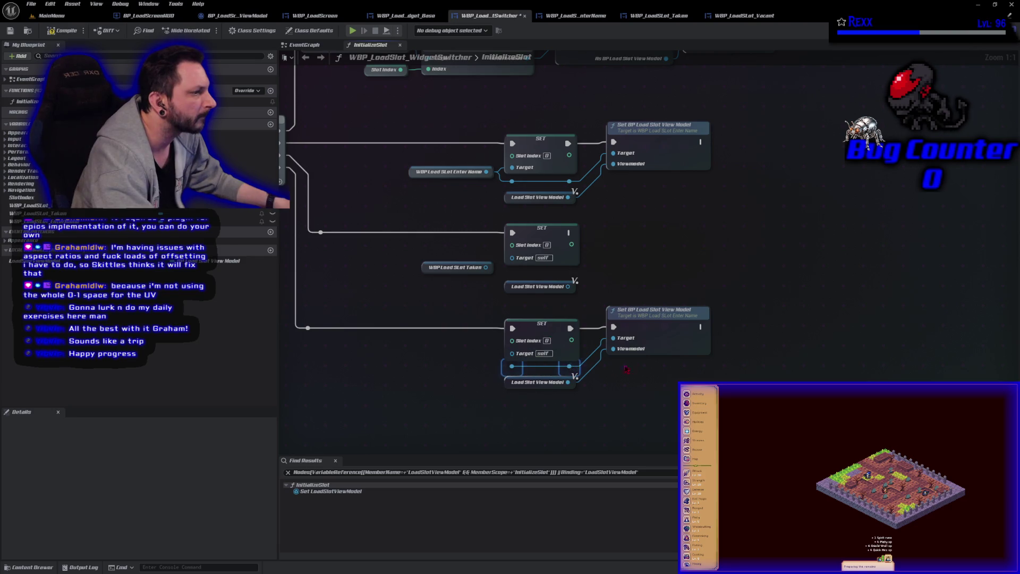
key("Delete")
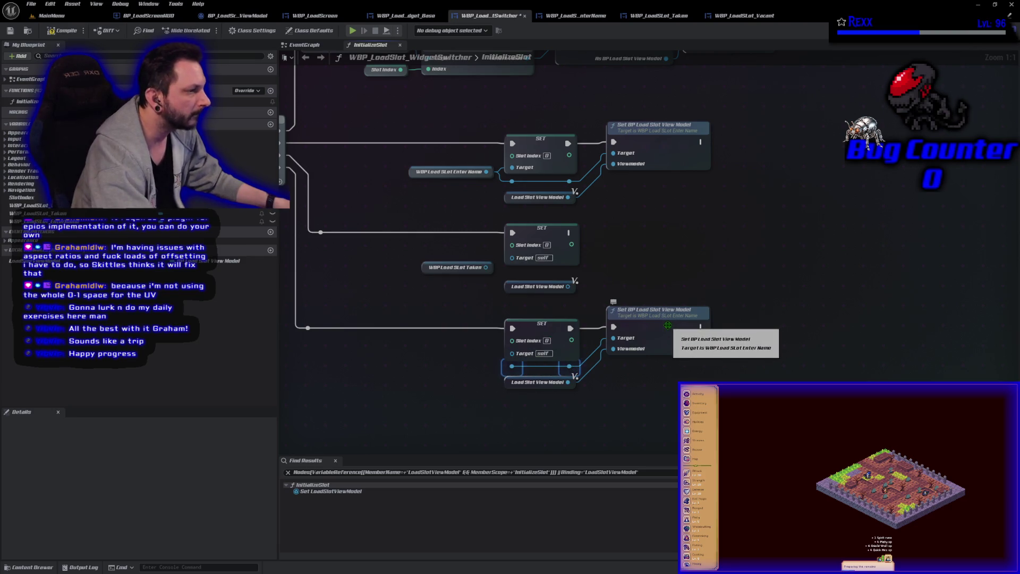
left_click(650, 329)
key("Delete")
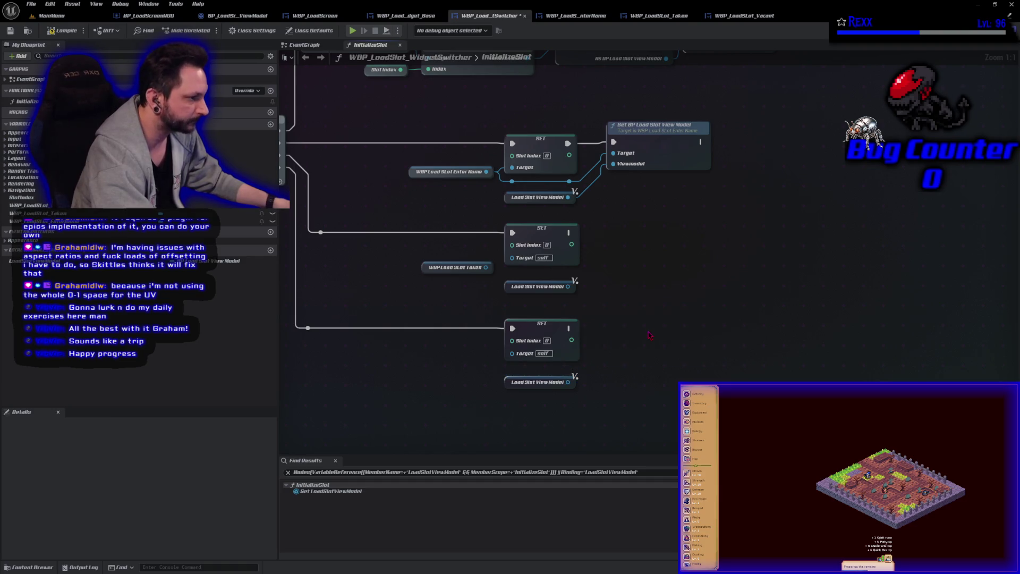
- Wire Taken into the middle SET and a new view model setter, and target the bottom SET at Vacant
mouse_move(486, 267)
left_mouse_down()
mouse_move(614, 290)
mouse_move(604, 257)
mouse_move(603, 272)
left_mouse_up()
type("set")
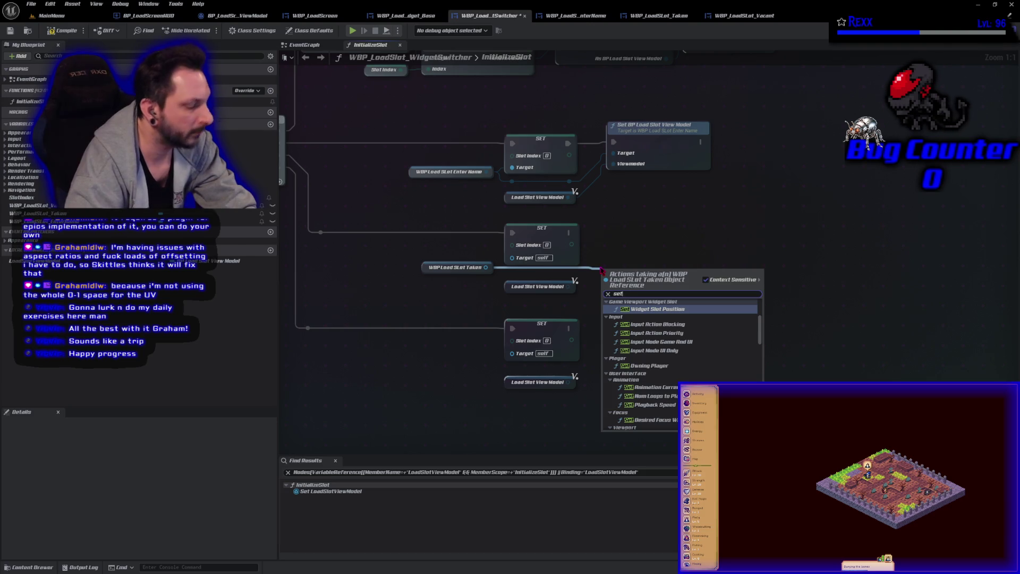
type(" bp")
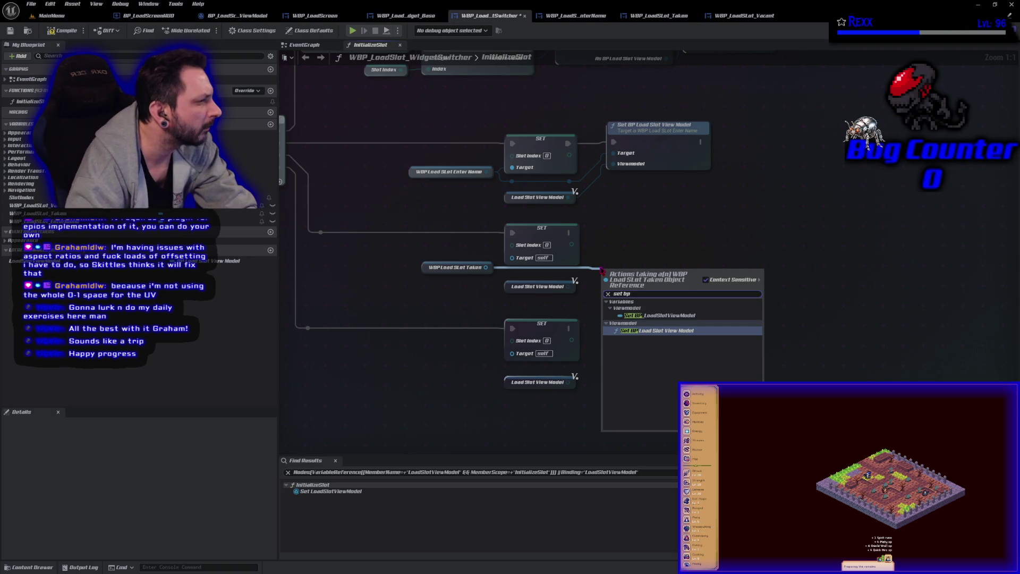
left_click(649, 333)
left_click_drag(656, 289, 656, 237)
left_click_drag(568, 232, 608, 237)
left_click_drag(575, 288, 608, 261)
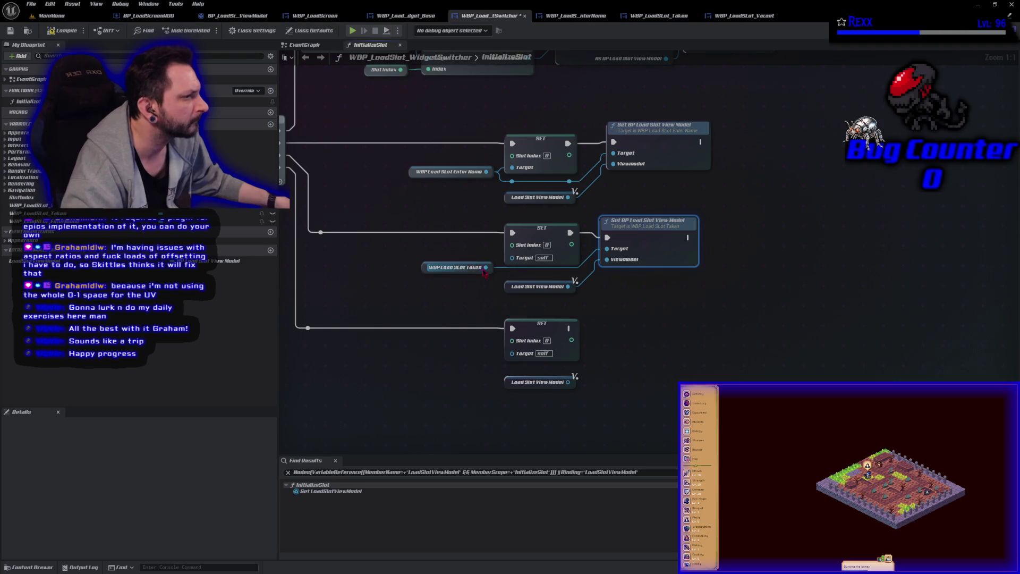
left_click_drag(486, 268, 512, 257)
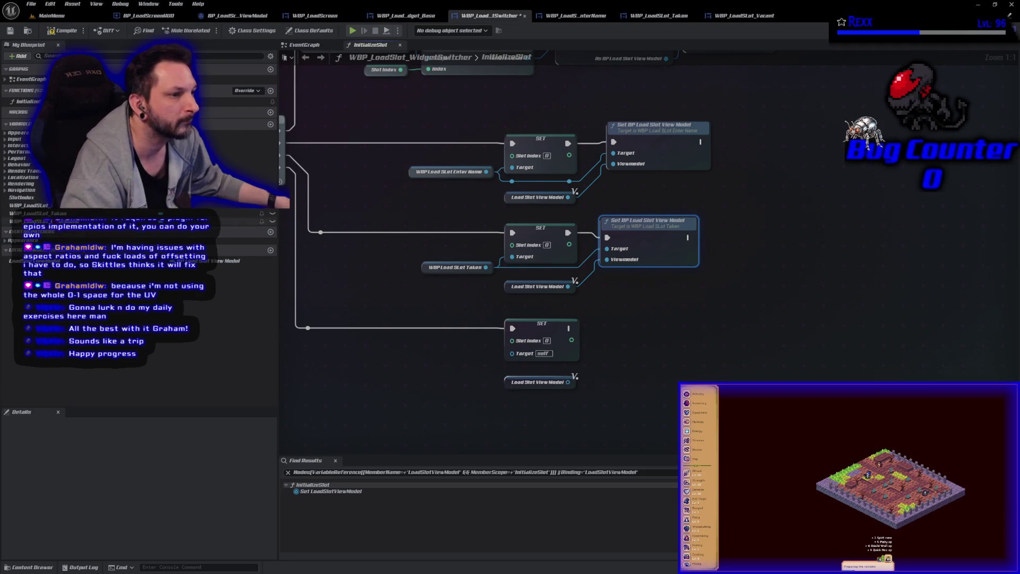
left_click_drag(29, 206, 410, 356)
mouse_move(479, 373)
left_mouse_down()
mouse_move(532, 379)
mouse_move(510, 359)
mouse_move(591, 370)
left_mouse_up()
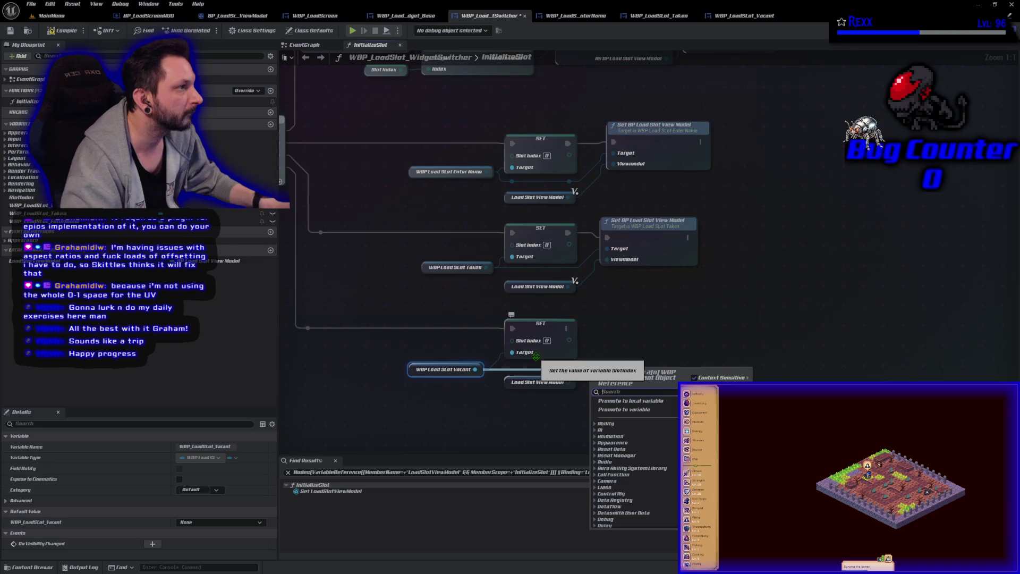
- Add a Set BP Load Slot View Model for Vacant after the bottom SET, fed Load Slot View Model, then compile
type("set bp load slot")
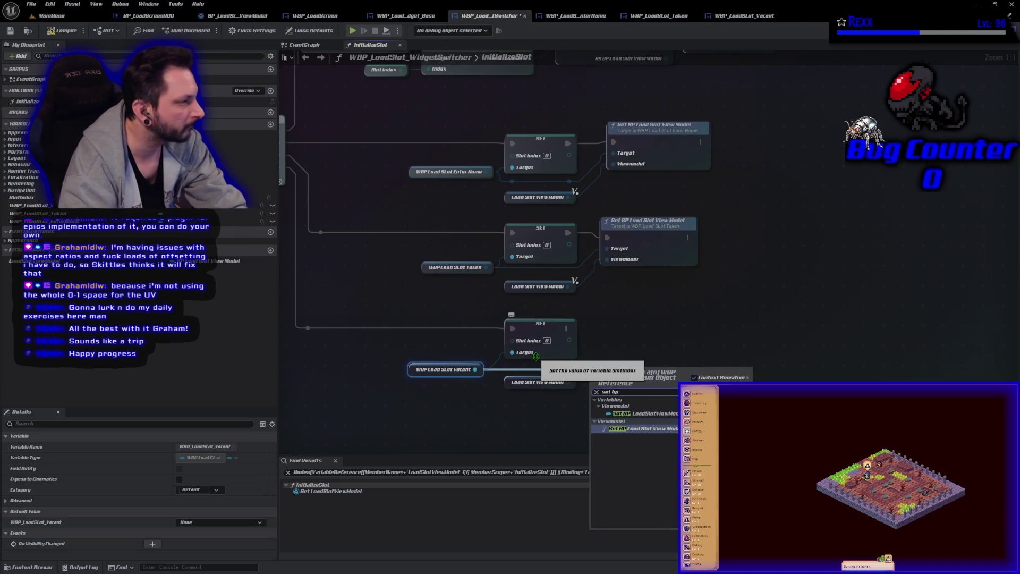
key("Return")
mouse_move(644, 369)
left_mouse_down()
mouse_move(658, 356)
mouse_move(652, 327)
left_mouse_up()
left_click_drag(568, 329, 601, 339)
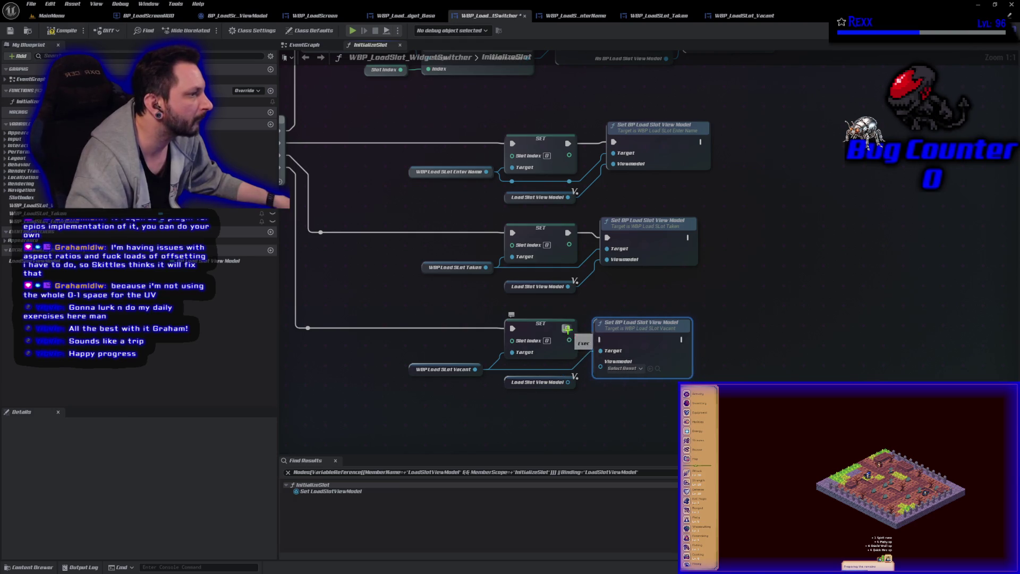
mouse_move(568, 382)
left_mouse_down()
mouse_move(585, 386)
mouse_move(601, 366)
left_mouse_up()
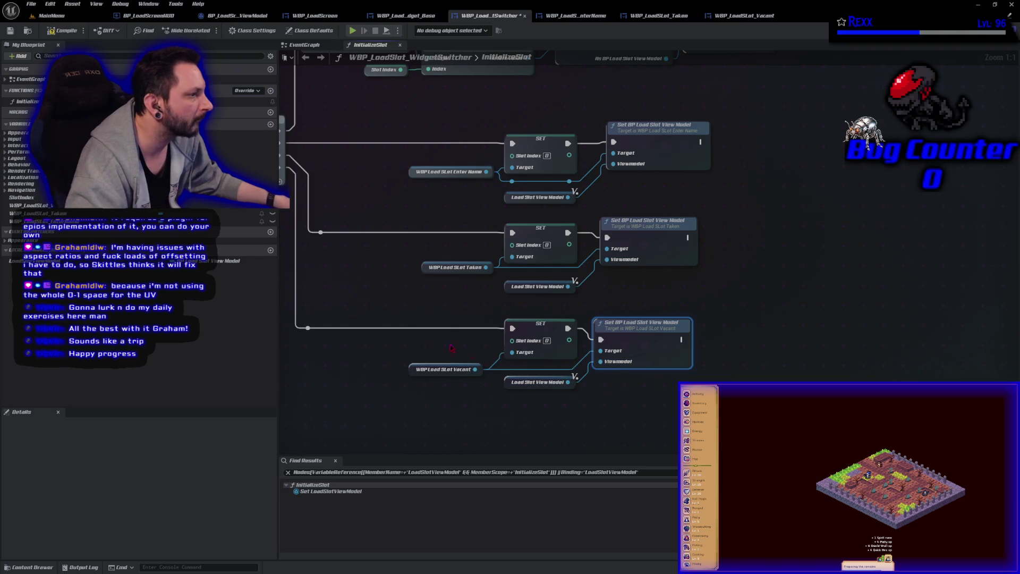
left_click(67, 32)
left_click(471, 415)
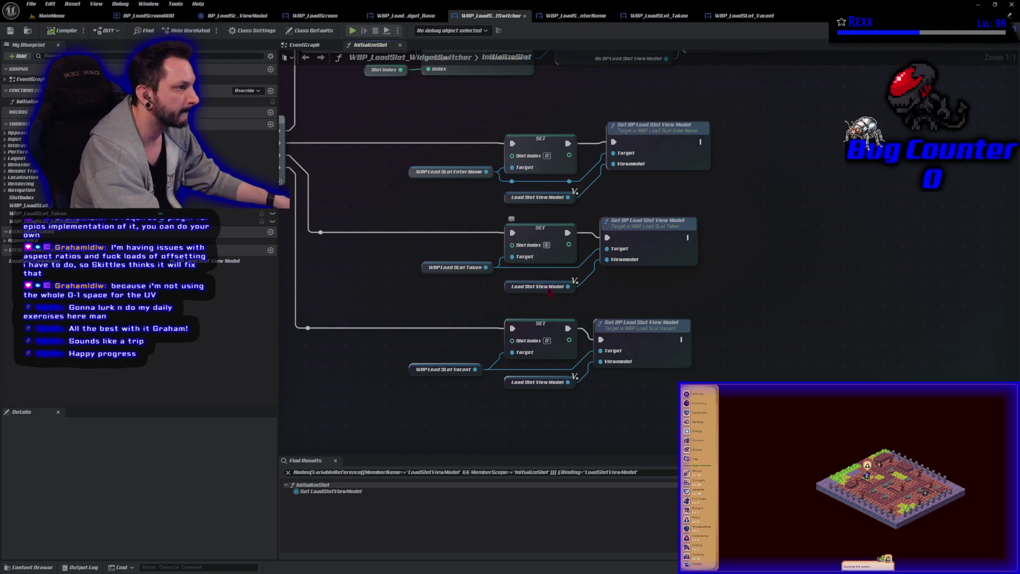
- Enter 2 as the bottom SET's Slot Index and save
left_click(547, 340)
type("2")
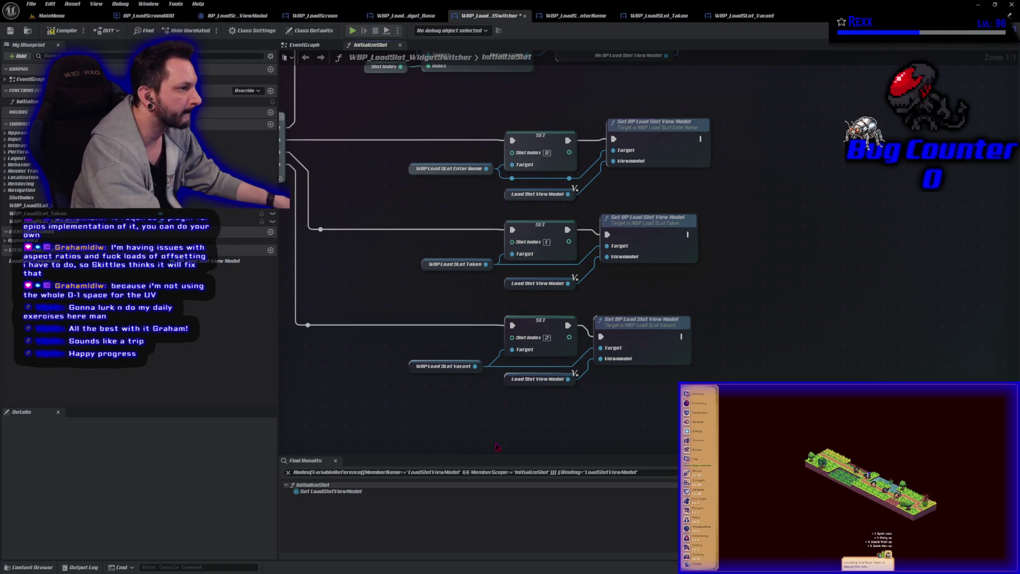
key("ctrl+s")
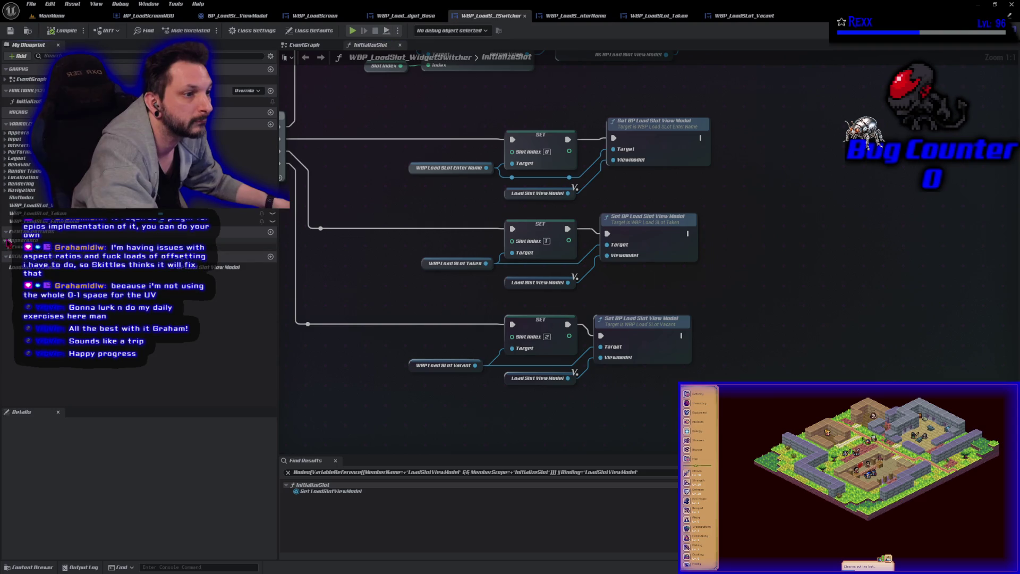
- Add Slot Index getters wired into the middle and bottom SET nodes, then save
right_click(365, 202)
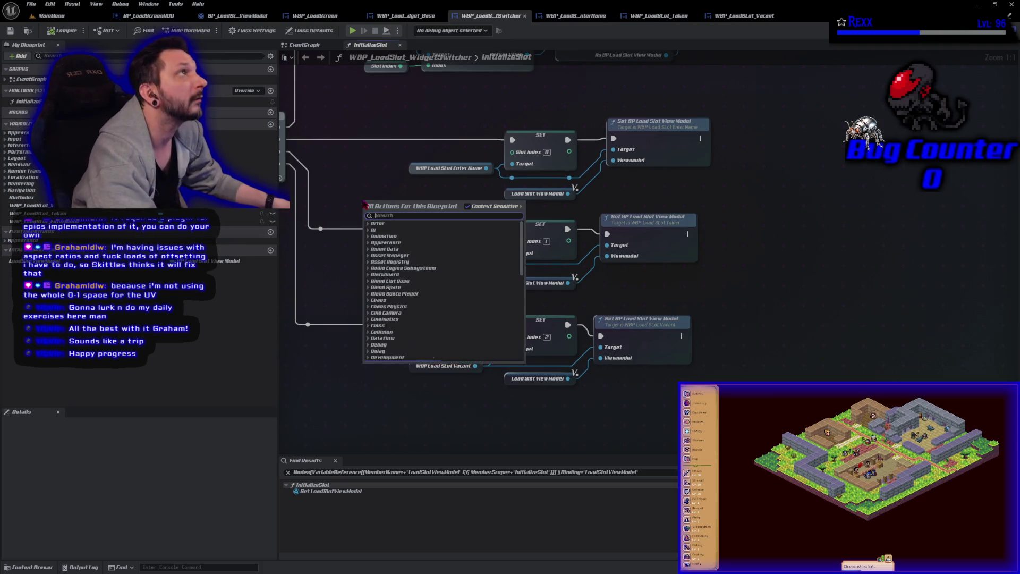
type("get slot inde")
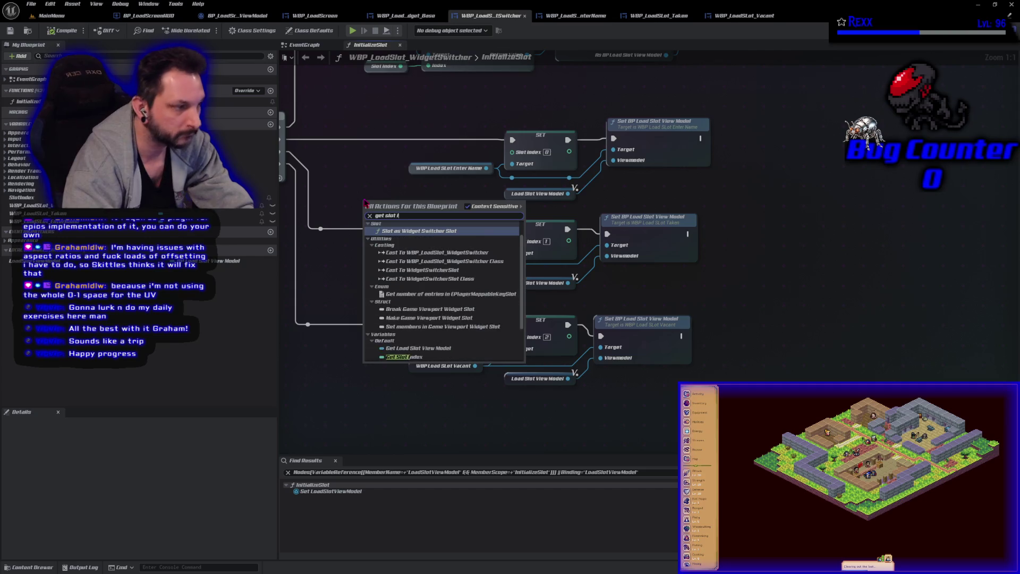
key("Return")
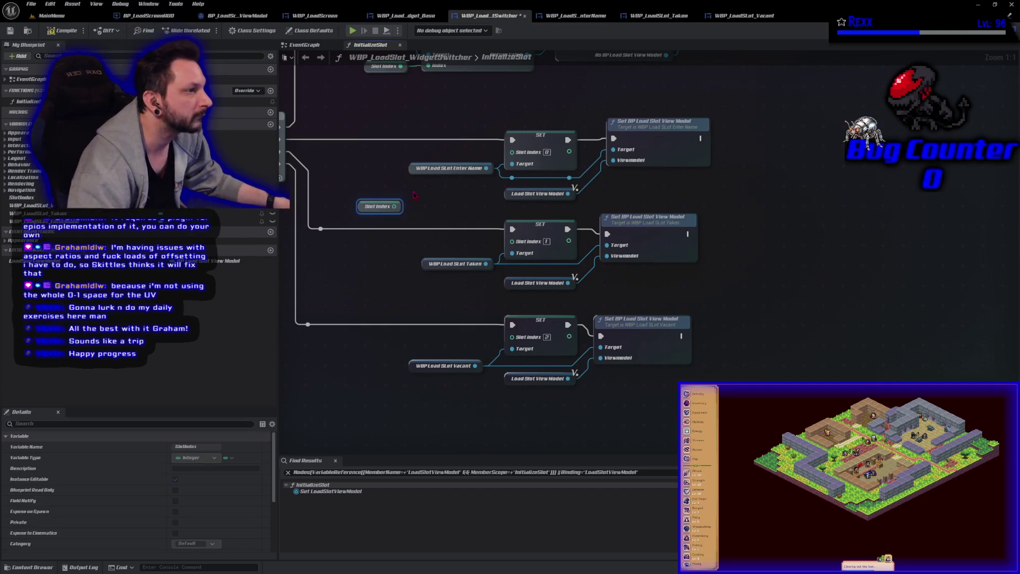
mouse_move(399, 169)
left_mouse_down()
mouse_move(389, 192)
mouse_move(413, 158)
mouse_move(512, 152)
left_mouse_up()
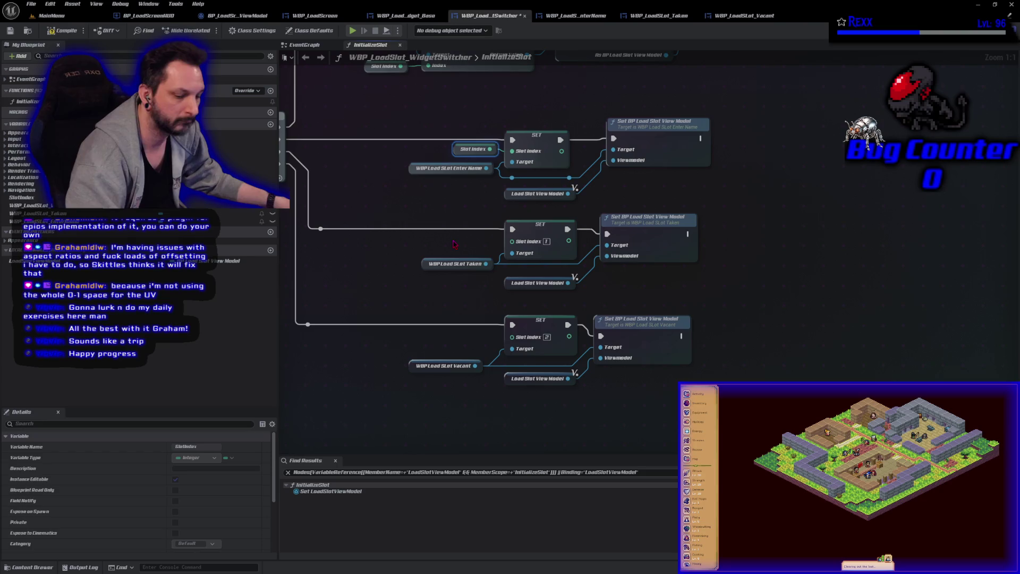
key("ctrl+c")
key("ctrl+v")
key("ctrl+v")
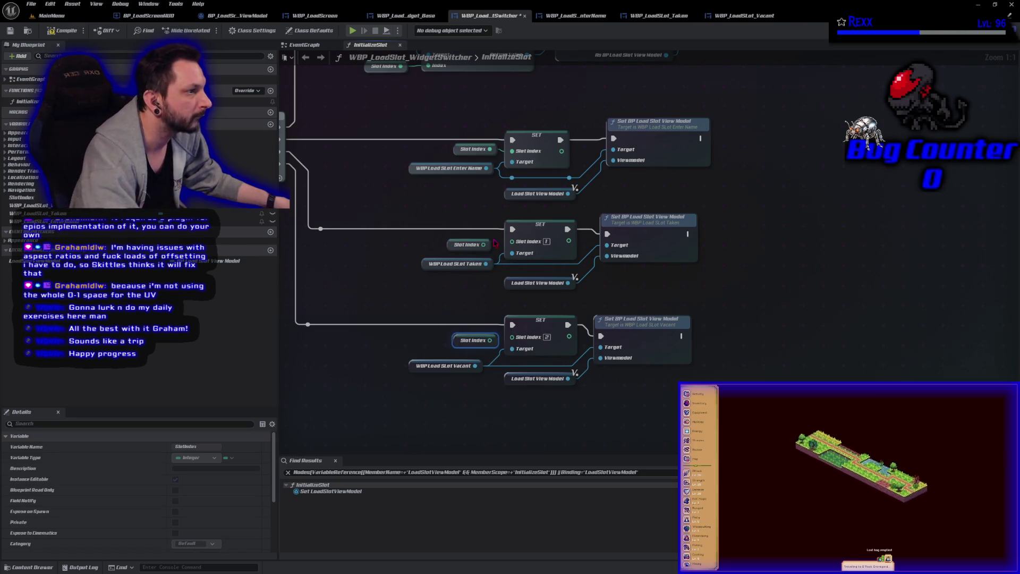
left_click_drag(484, 244, 513, 241)
left_click_drag(490, 340, 513, 337)
key("ctrl+s")
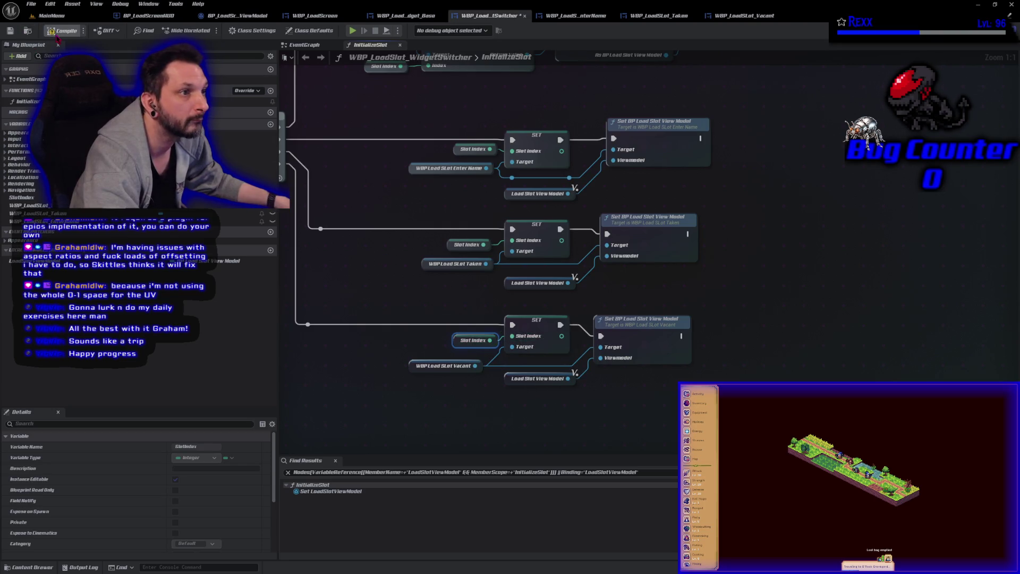
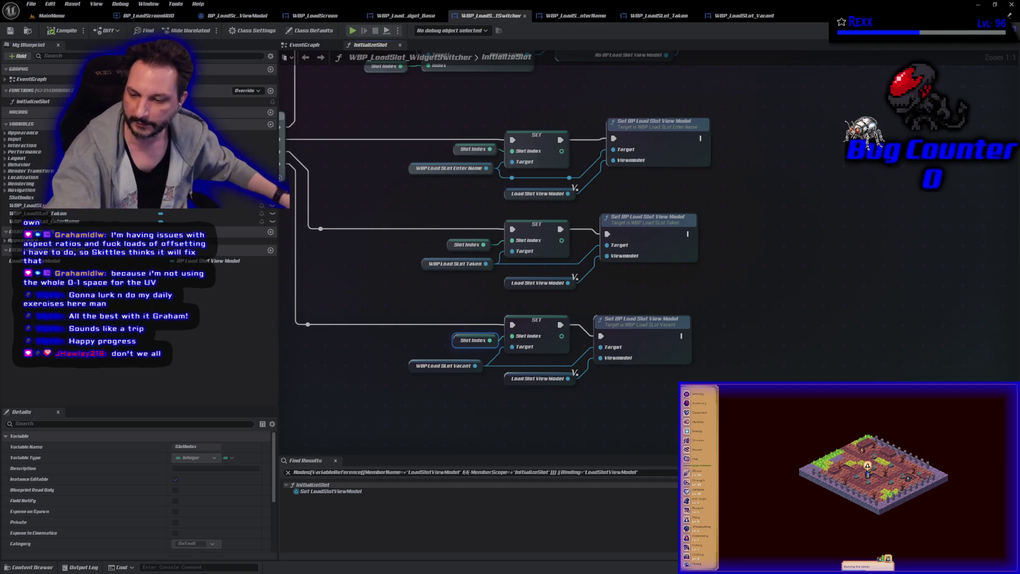
- Switch from the Unreal editor to GitHub Desktop, showing nine changed project files
key("alt+Tab")
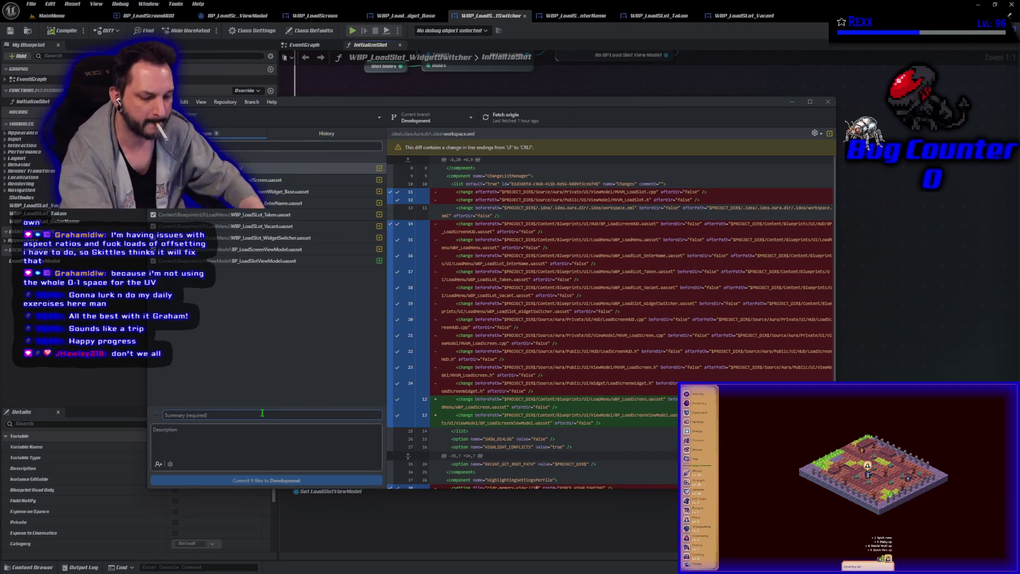
- Commit the 9 changed files to Development as 'Load Slot View Model' and push to origin
type("Load Slot View Mo")
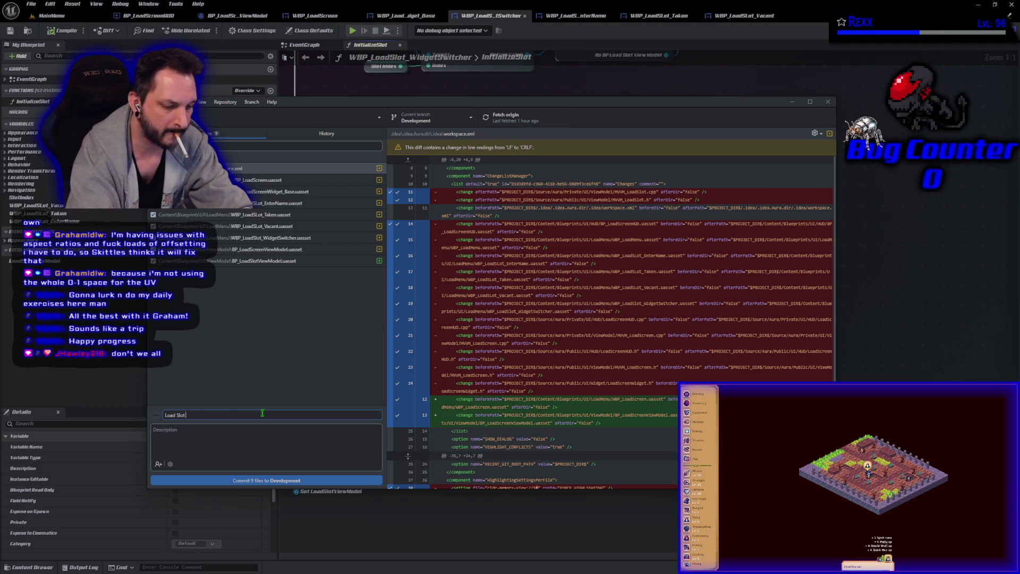
type("del")
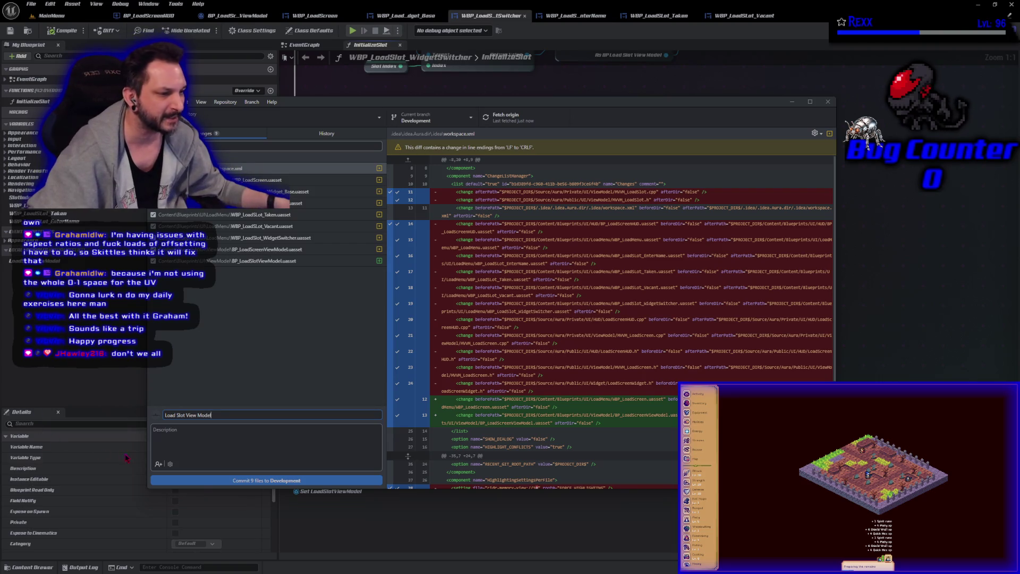
left_click(209, 481)
left_click(707, 210)
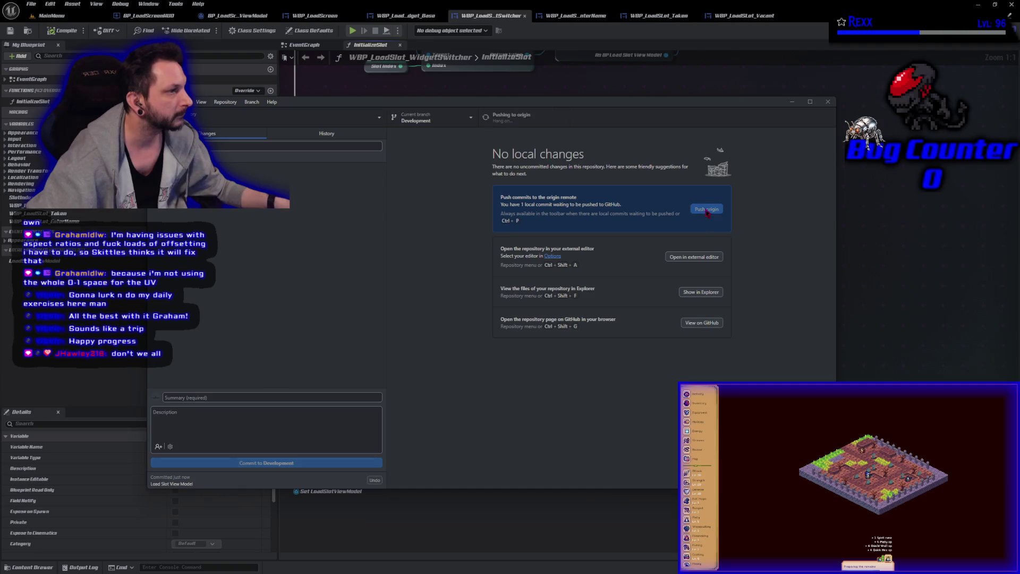
- Inspect the Load Slot View Model and Enter Name Load Slot commits in the history
left_click(327, 133)
left_click(237, 166)
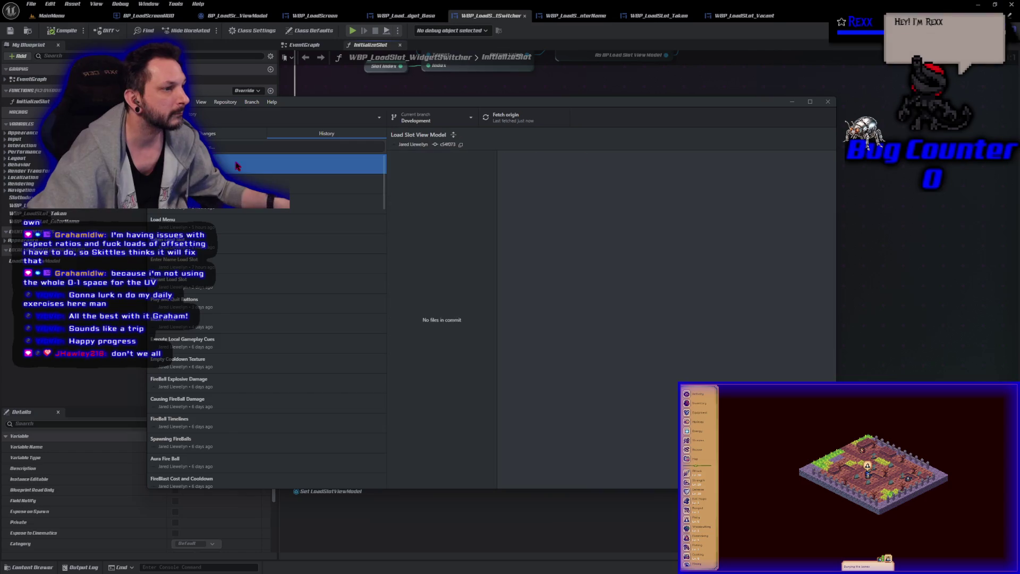
left_click(229, 263)
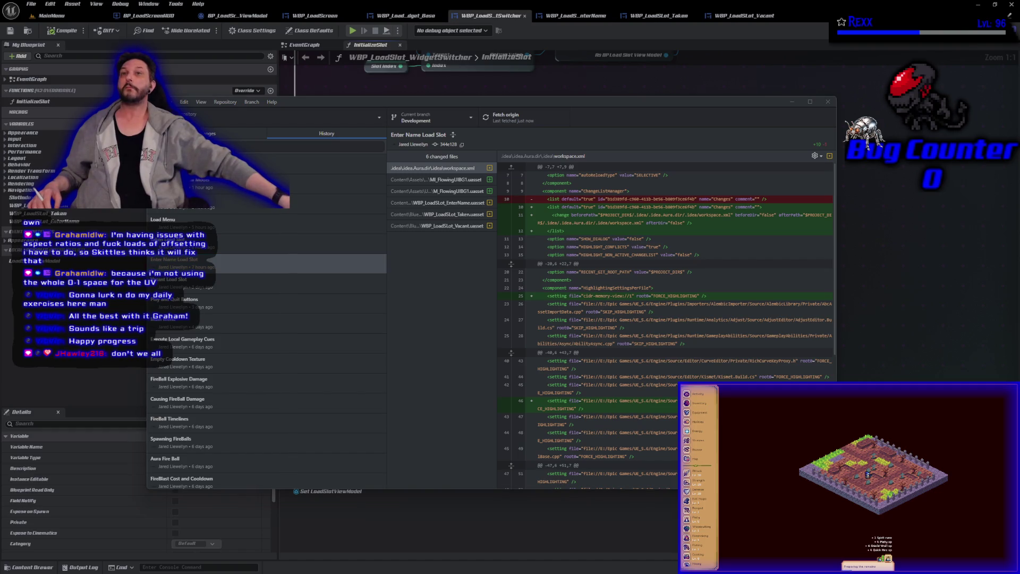
key("alt+Tab")
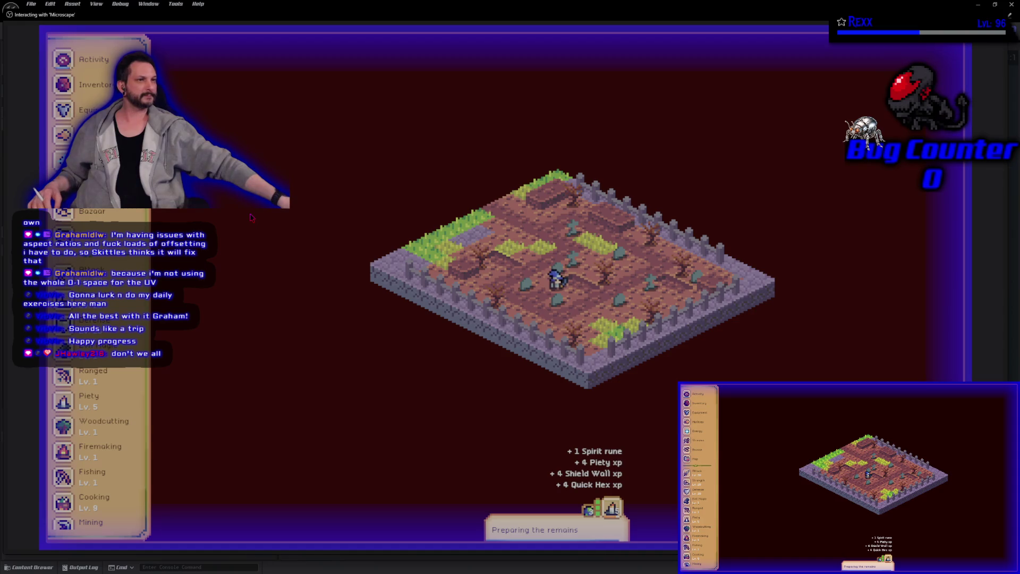
- Open the Activity & Loot panel to check Piety Lv 5 progress at 75.14%
left_click(98, 72)
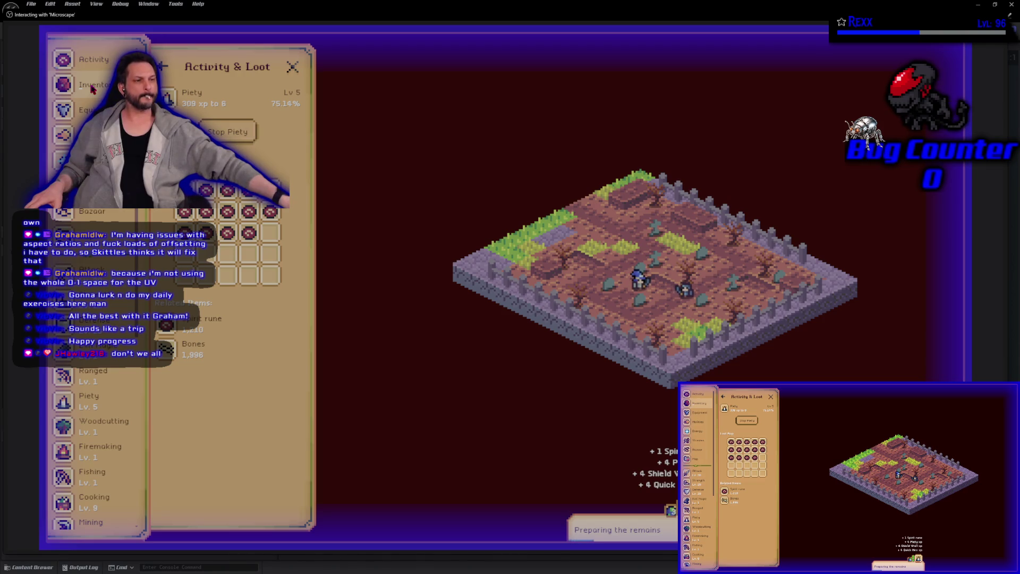
left_click(92, 89)
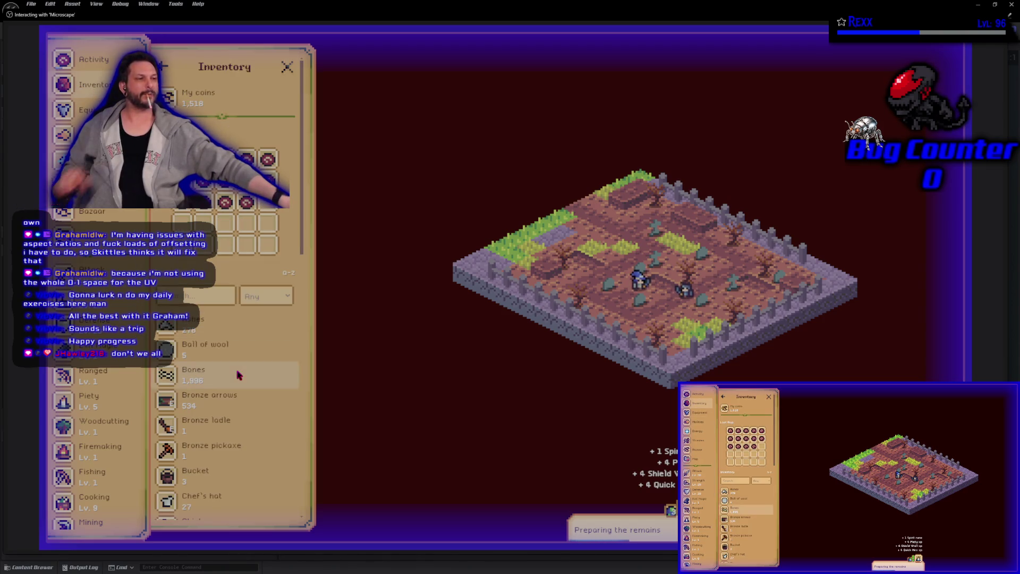
scroll(237, 370, "down", 5)
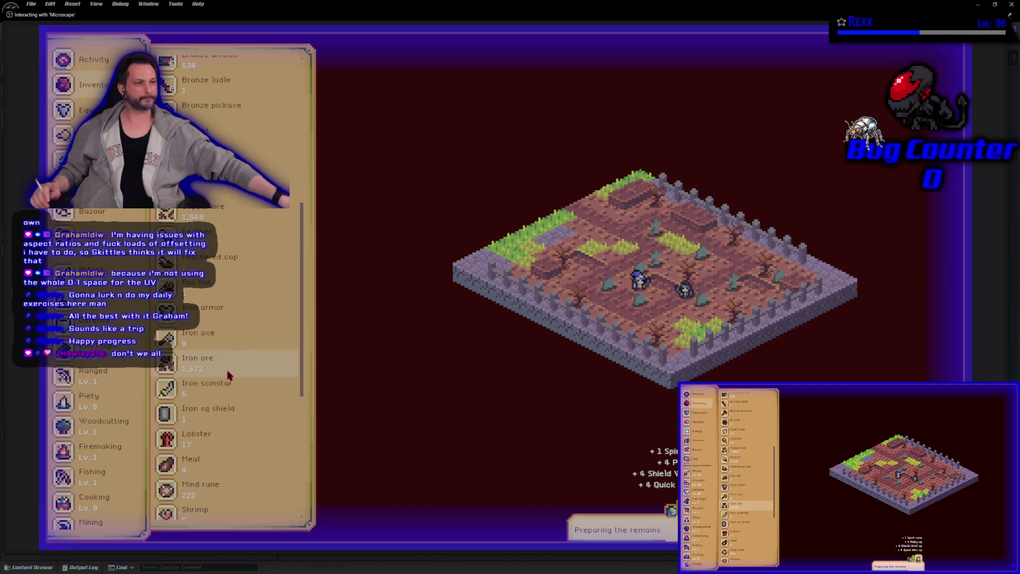
scroll(229, 376, "down", 4)
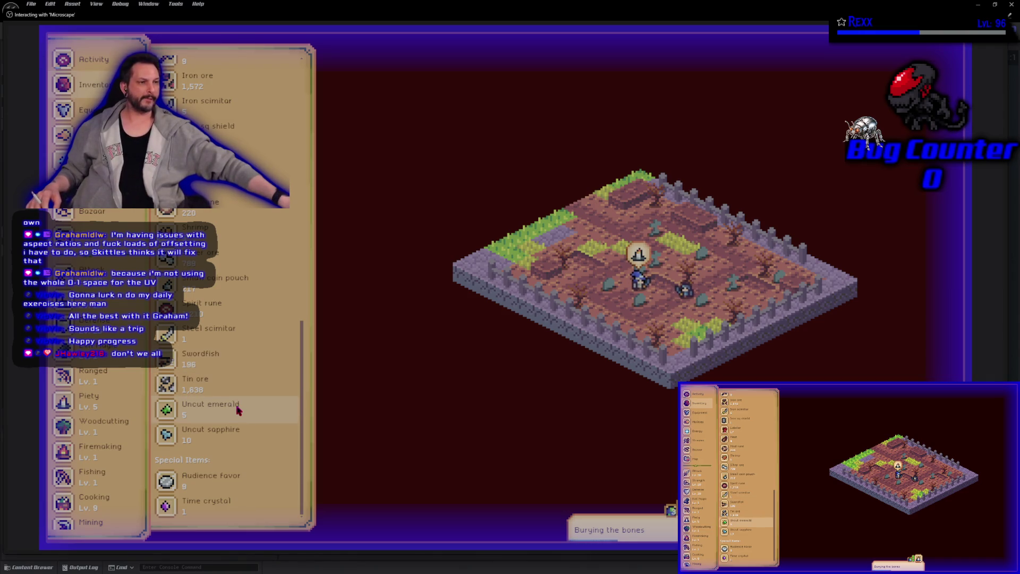
scroll(237, 410, "up", 10)
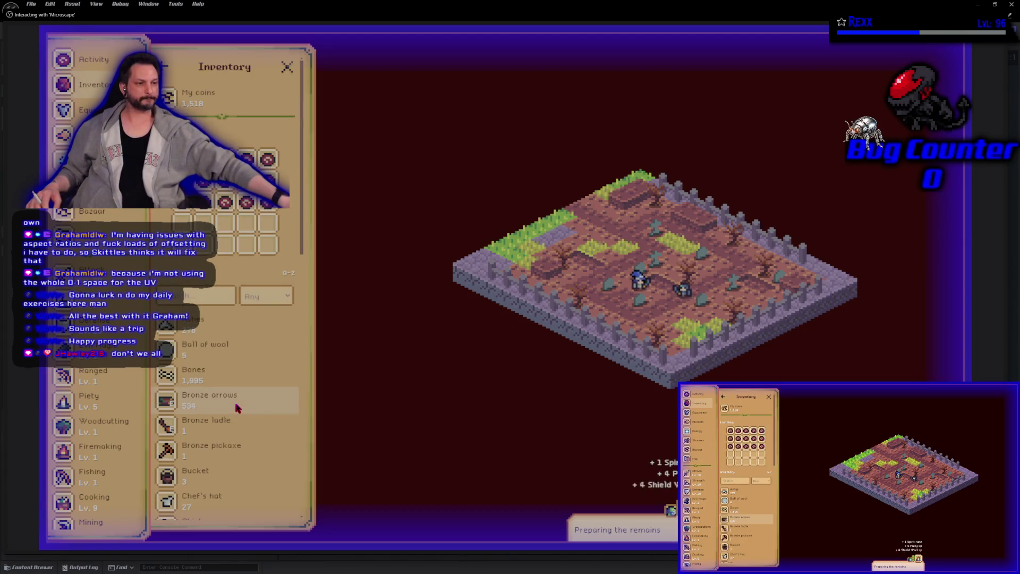
scroll(236, 405, "down", 4)
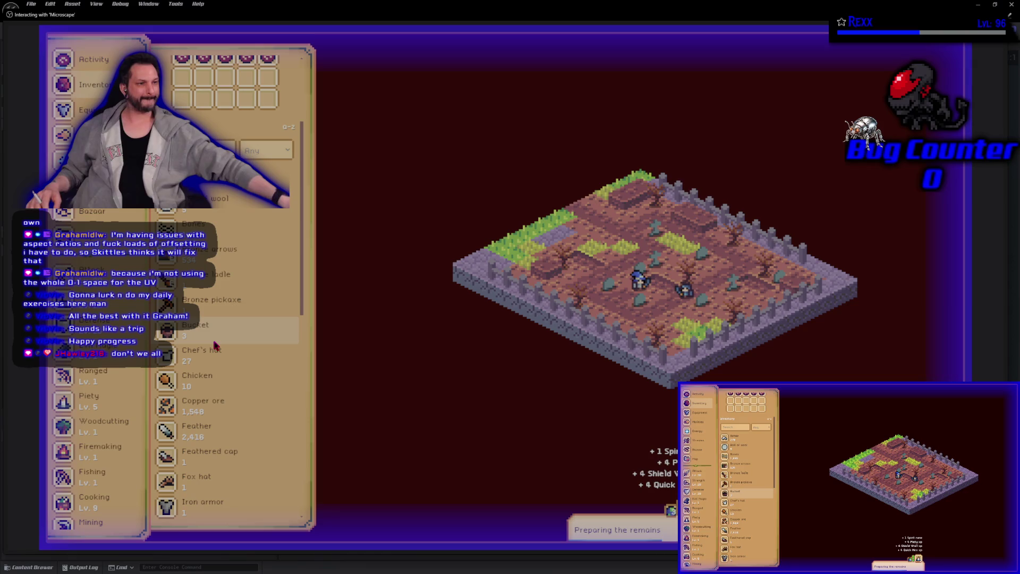
scroll(216, 345, "down", 3)
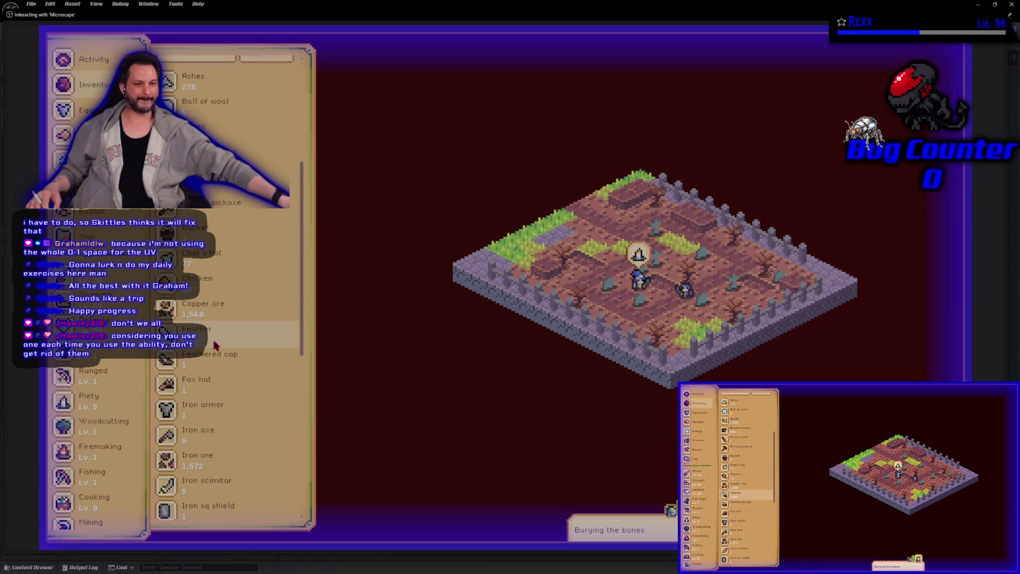
scroll(215, 346, "up", 7)
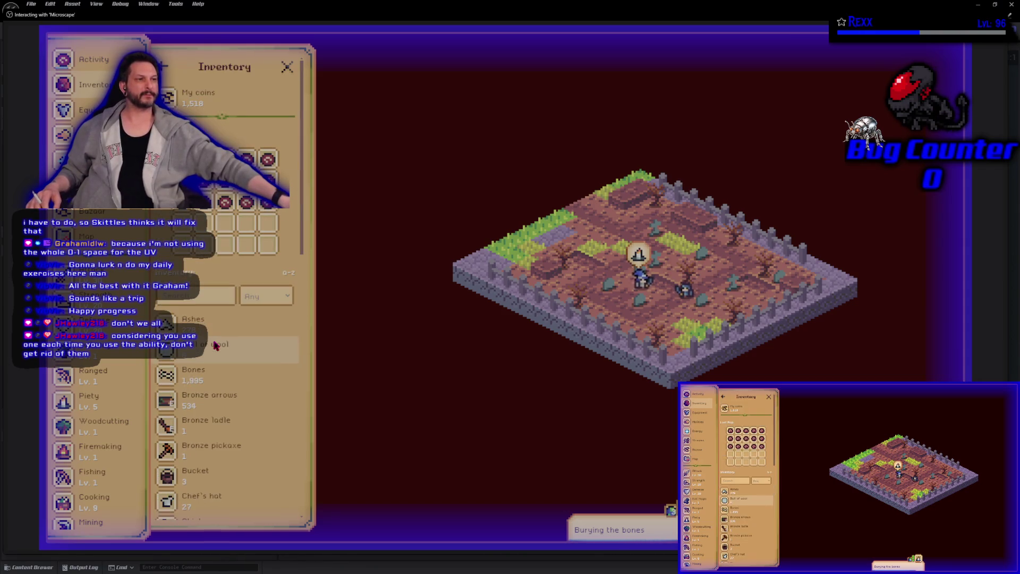
scroll(91, 361, "down", 5)
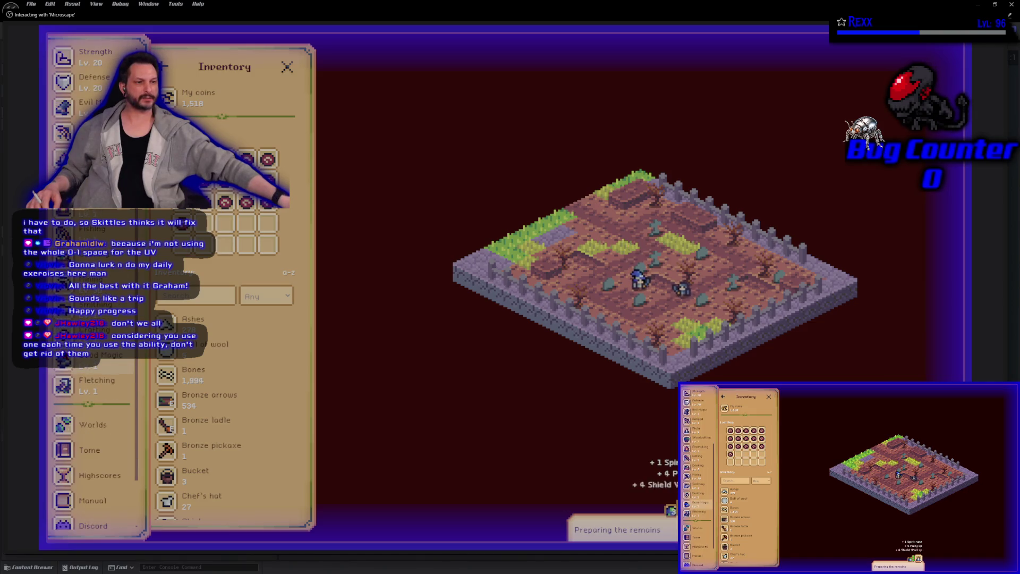
scroll(106, 354, "up", 5)
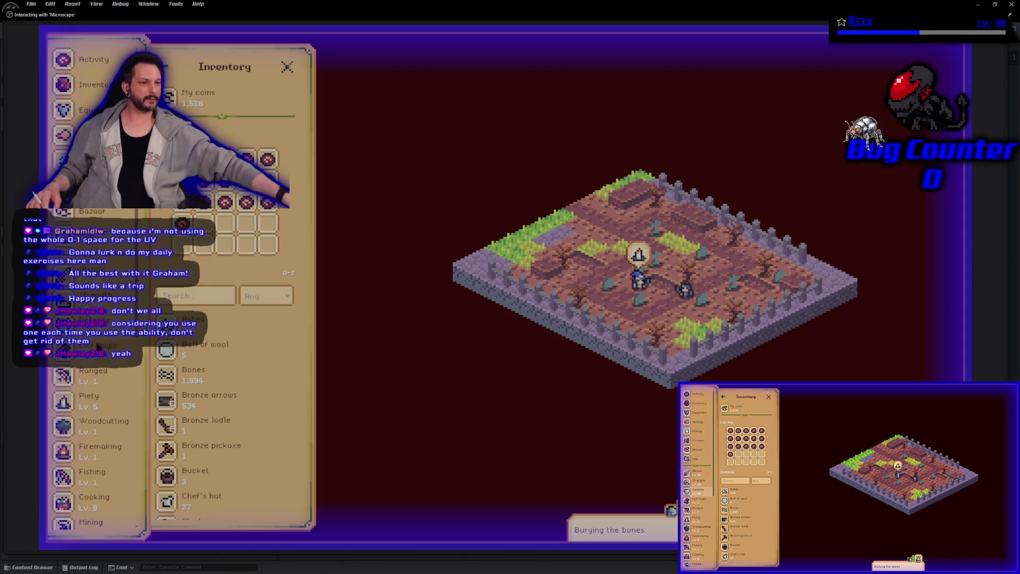
scroll(89, 424, "down", 5)
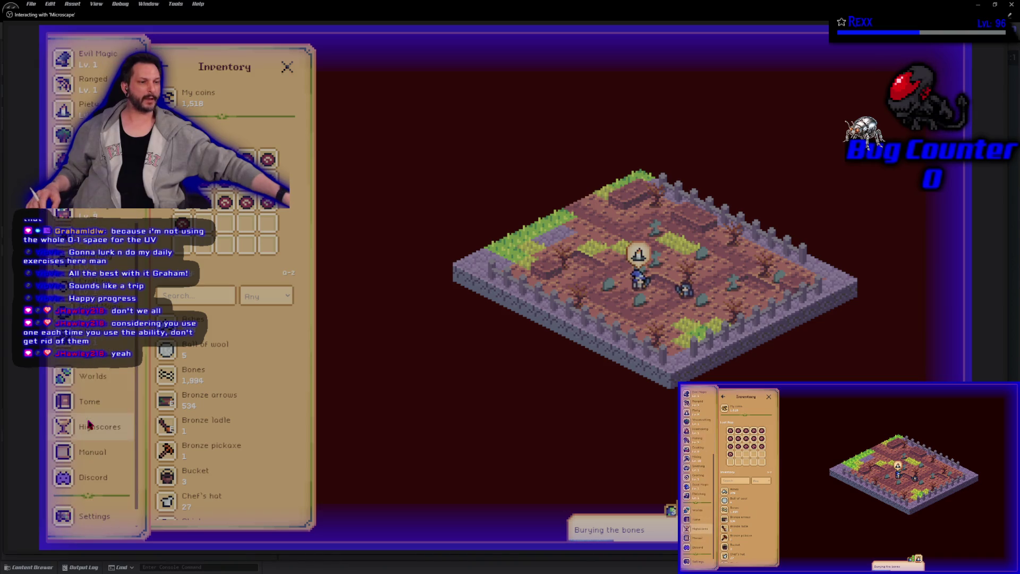
scroll(86, 420, "up", 5)
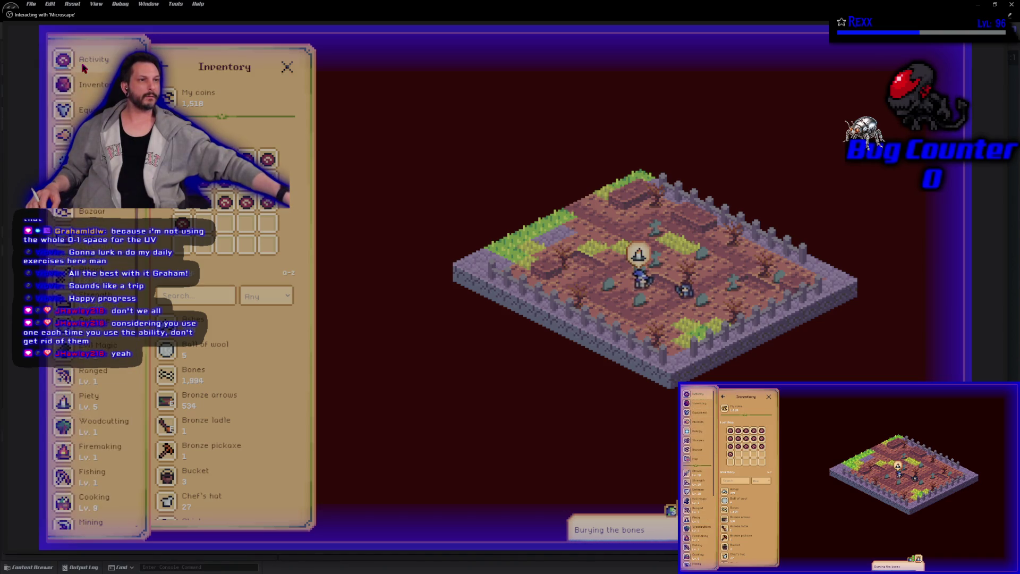
left_click(80, 134)
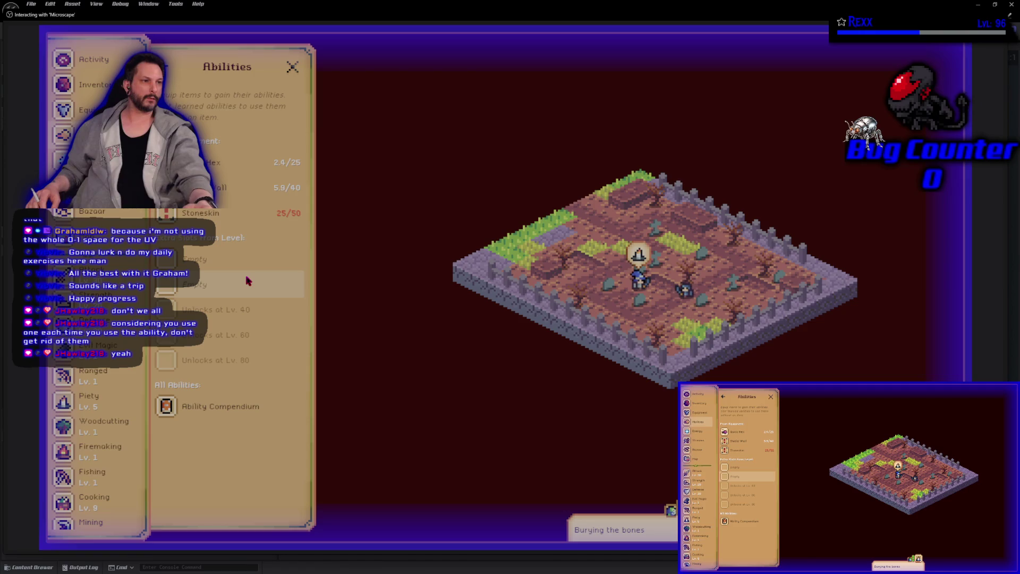
- View the Shield Wall ability details, then open the Good Magic guidebook spell list
left_click(208, 193)
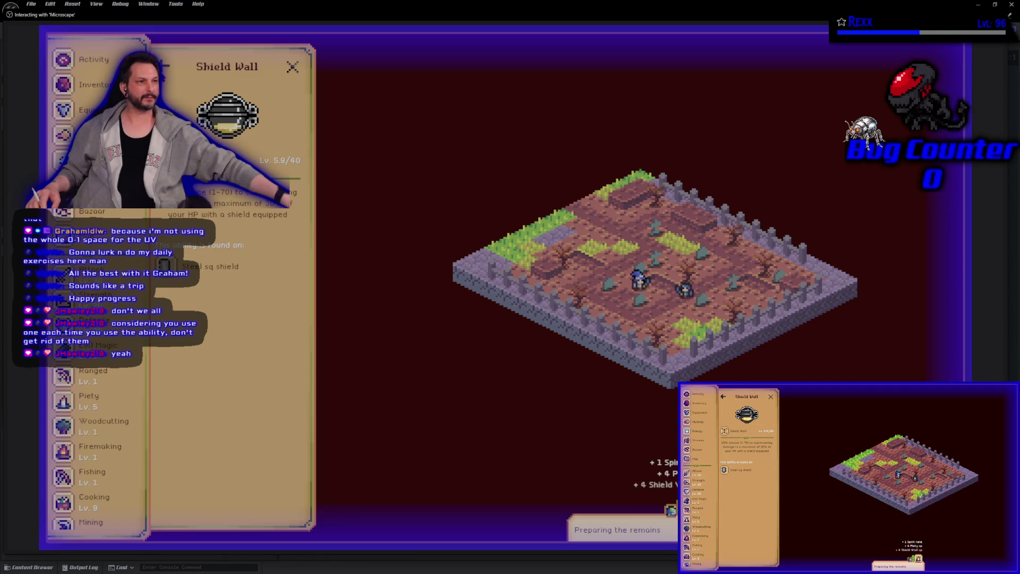
left_click(162, 66)
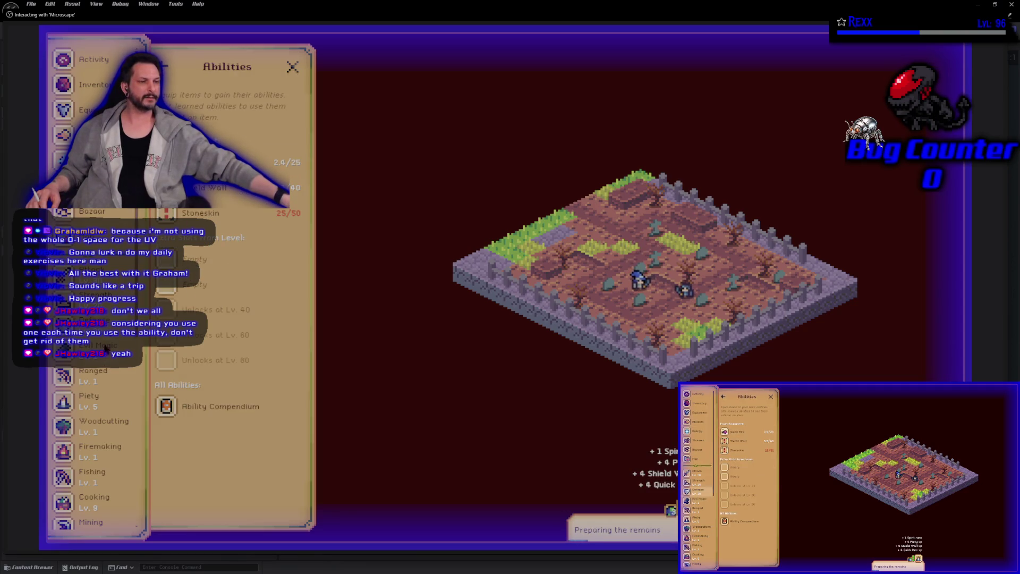
scroll(104, 380, "down", 5)
left_click(98, 359)
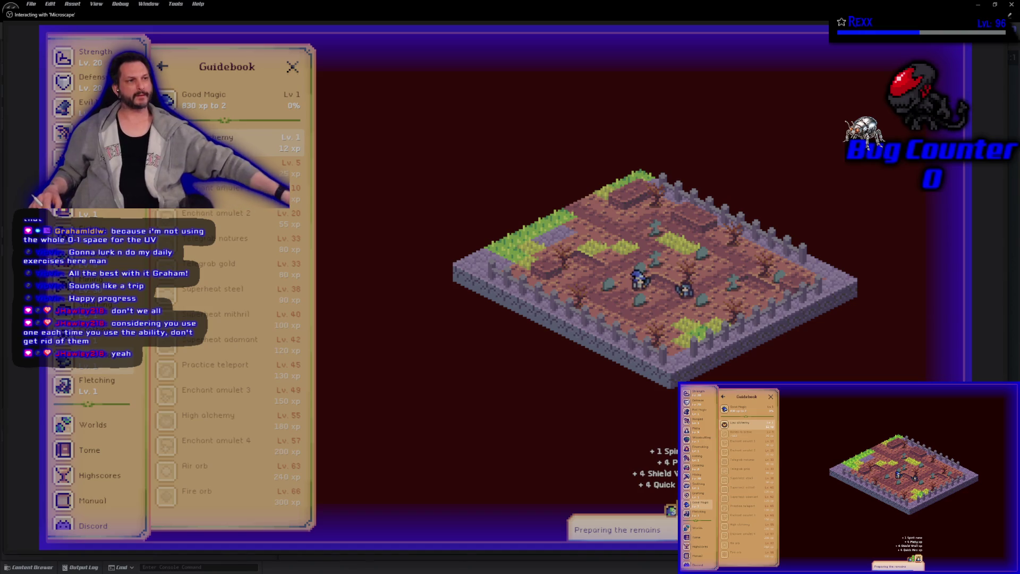
- Close the Good Magic guidebook, scroll the sidebar, and open the in-game Events page
left_click(292, 66)
scroll(95, 319, "up", 5)
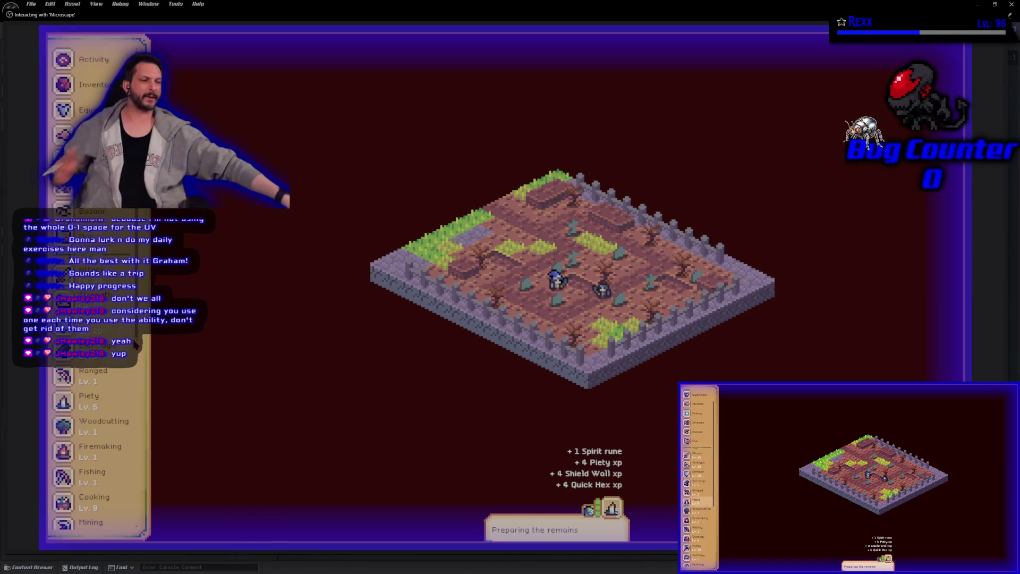
scroll(98, 399, "down", 10)
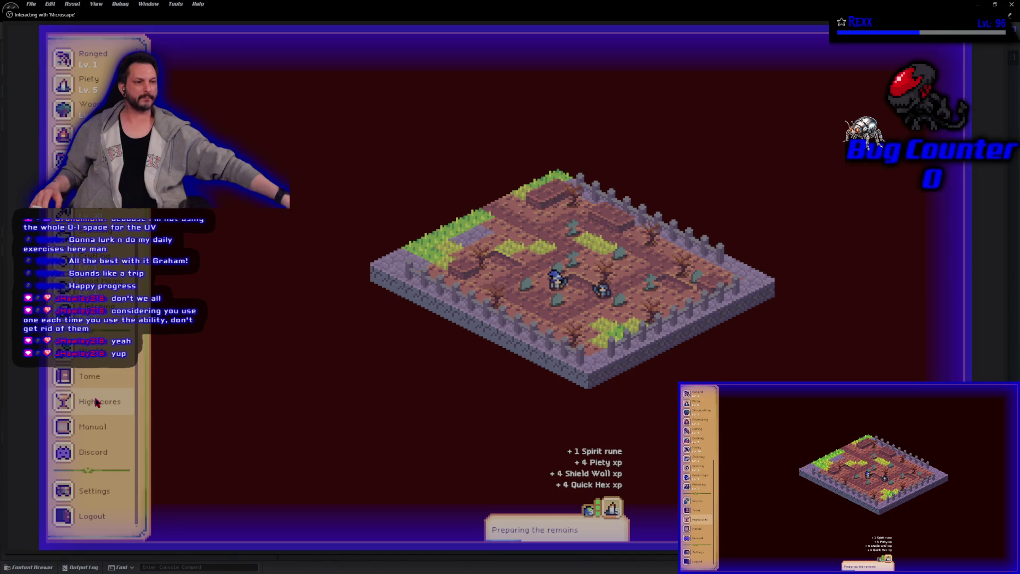
scroll(97, 402, "up", 2)
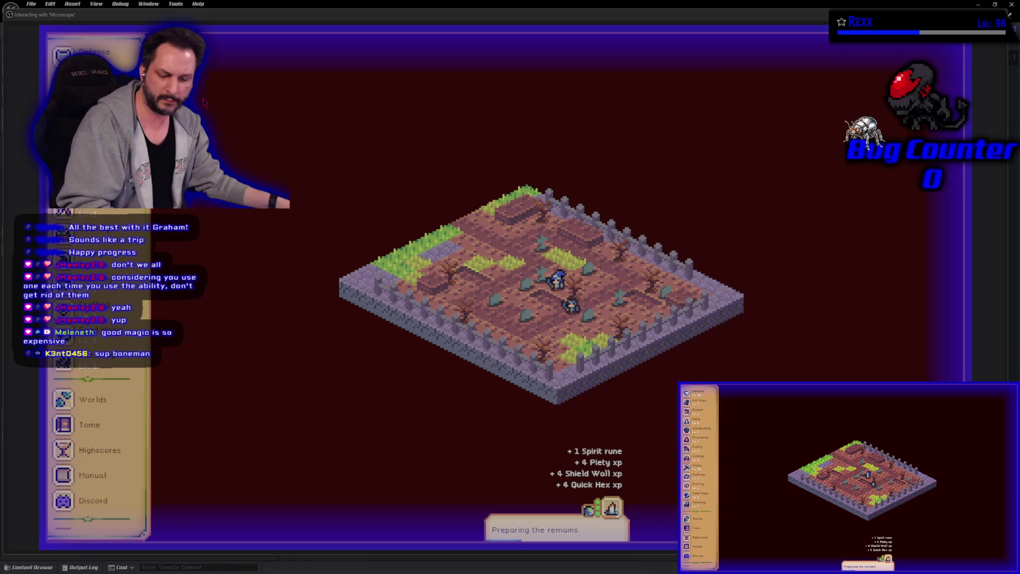
scroll(93, 478, "down", 2)
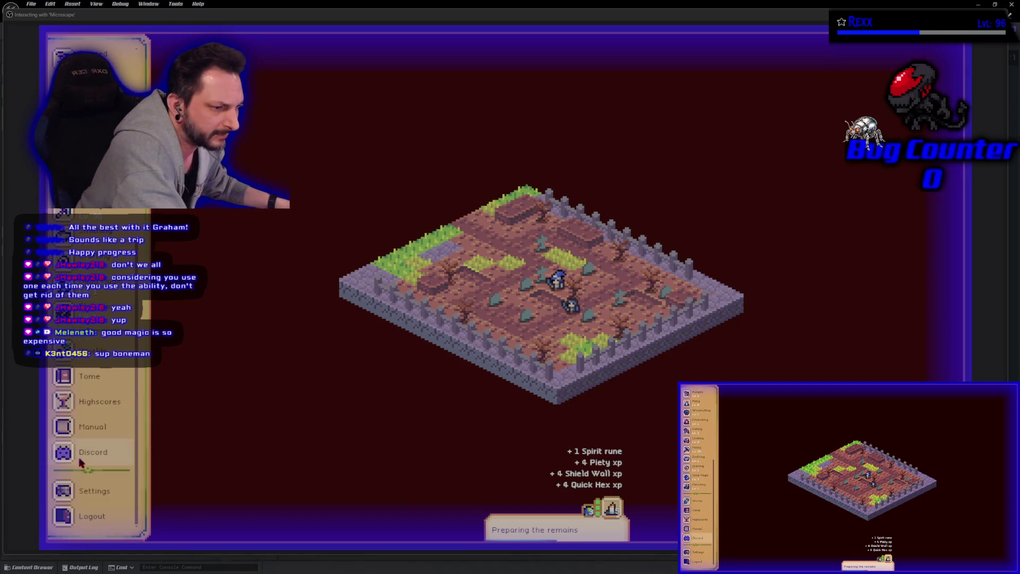
left_click(93, 495)
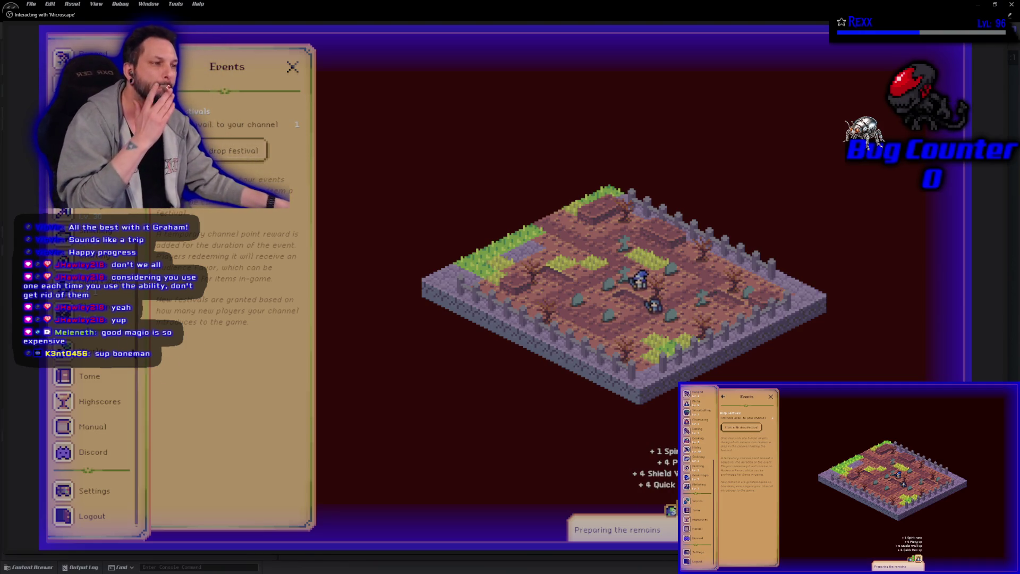
- Close Events, open Piety's Activity & Loot details, then stop the play-in-editor session
left_click(292, 67)
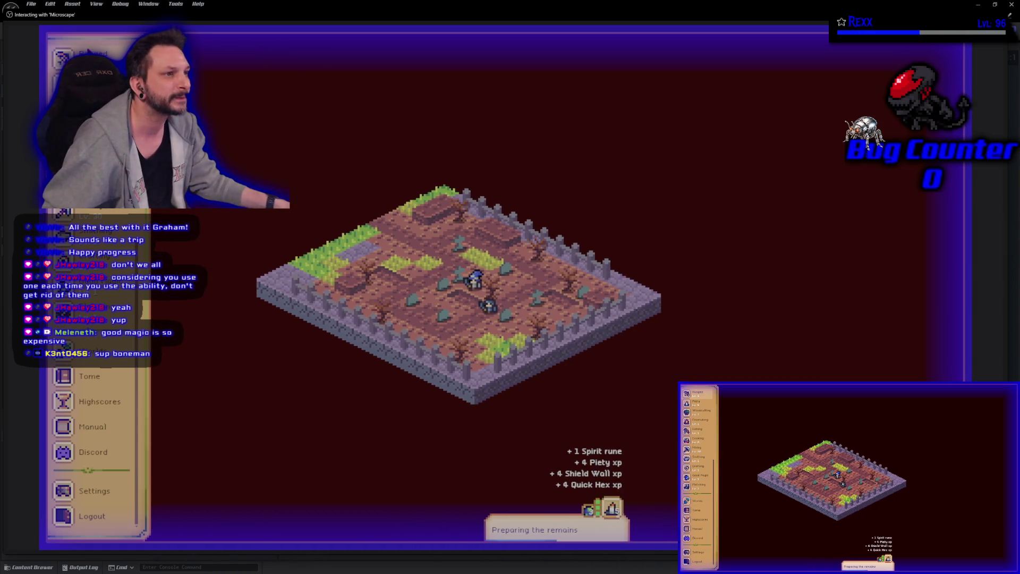
scroll(95, 426, "up", 5)
left_click(62, 59)
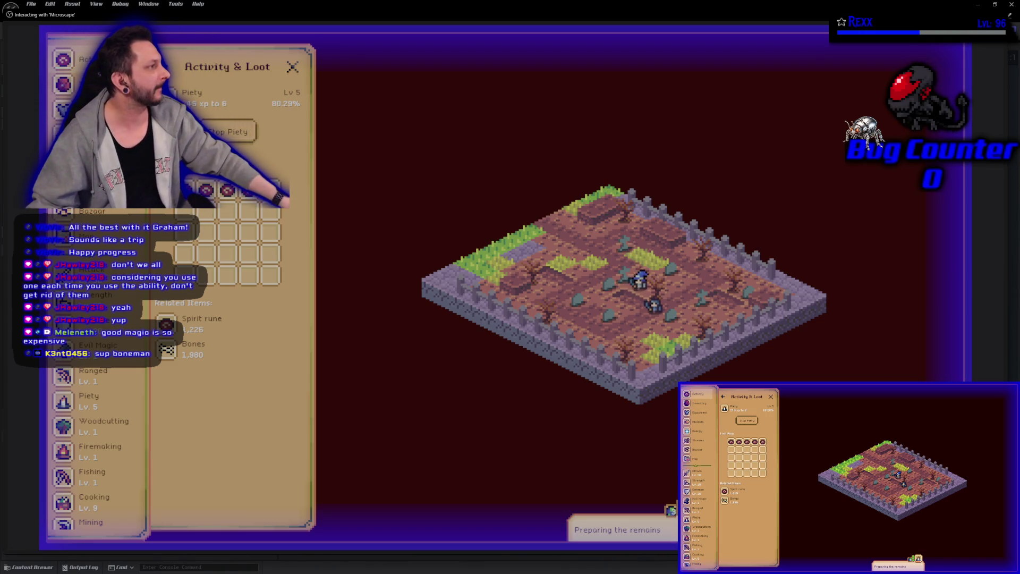
key("Escape")
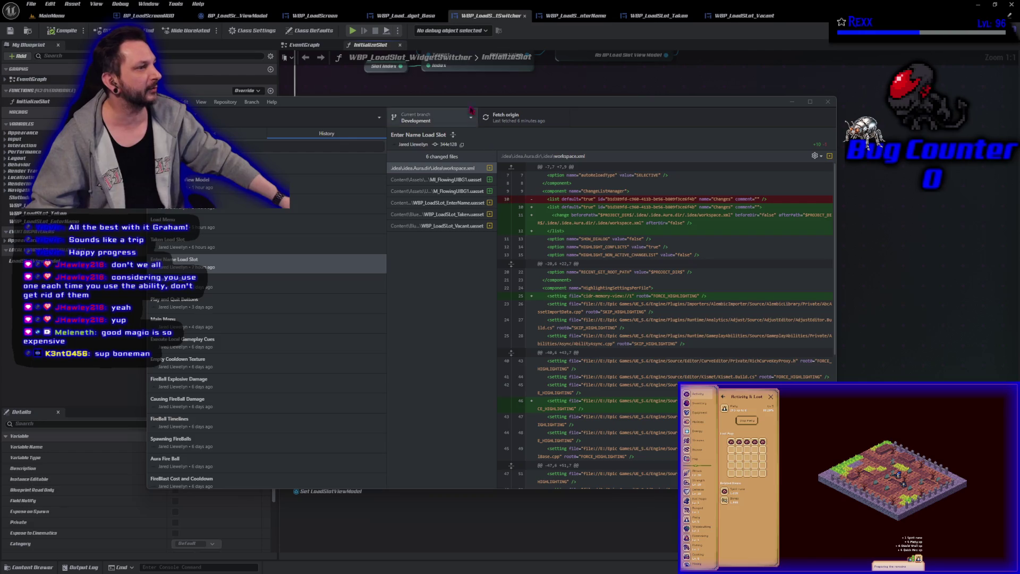
- Review workspace.xml changes in the Enter Name Load Slot commit and shift GitHub Desktop right
left_click(466, 106)
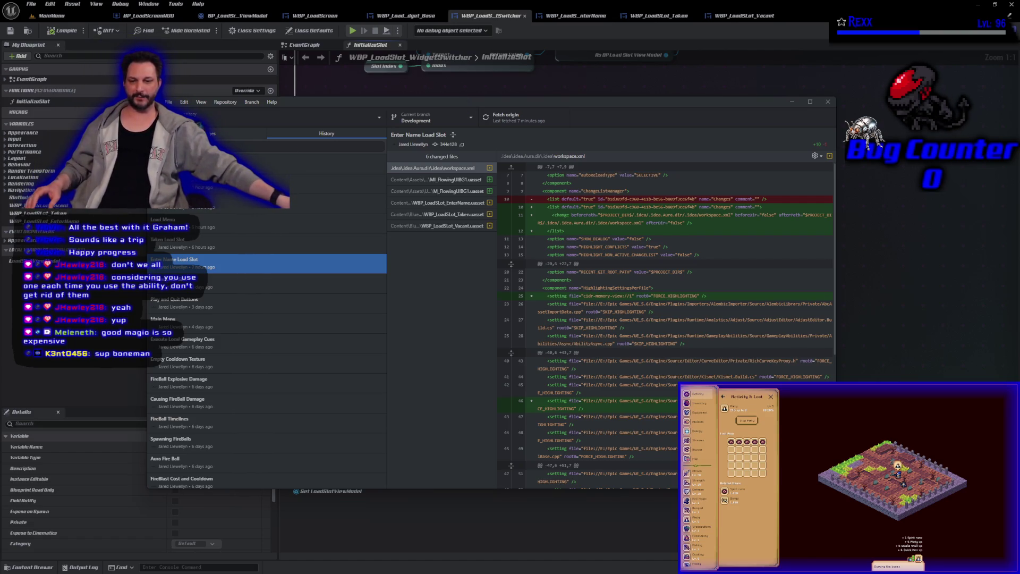
left_click(430, 435)
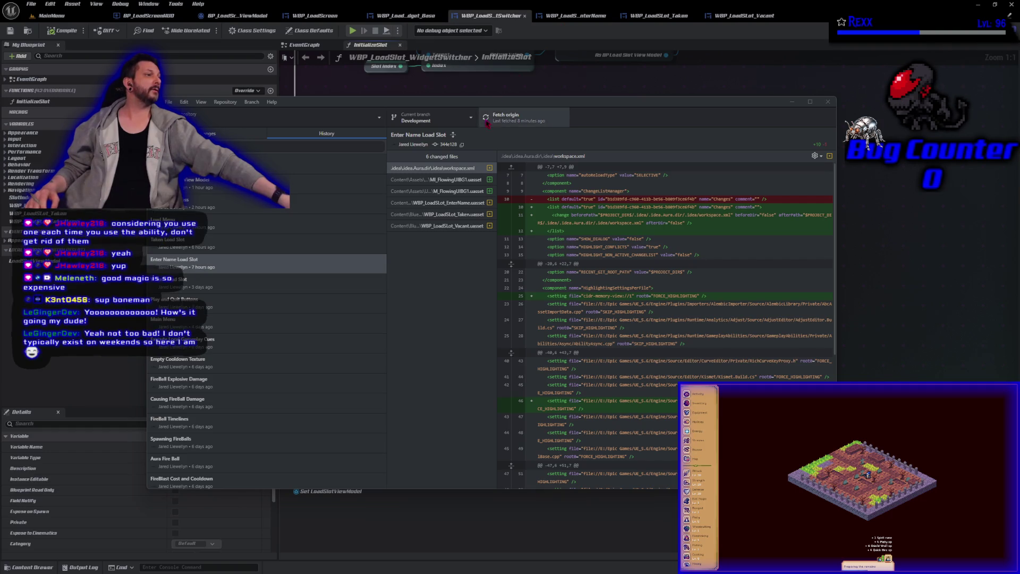
left_click_drag(524, 103, 632, 99)
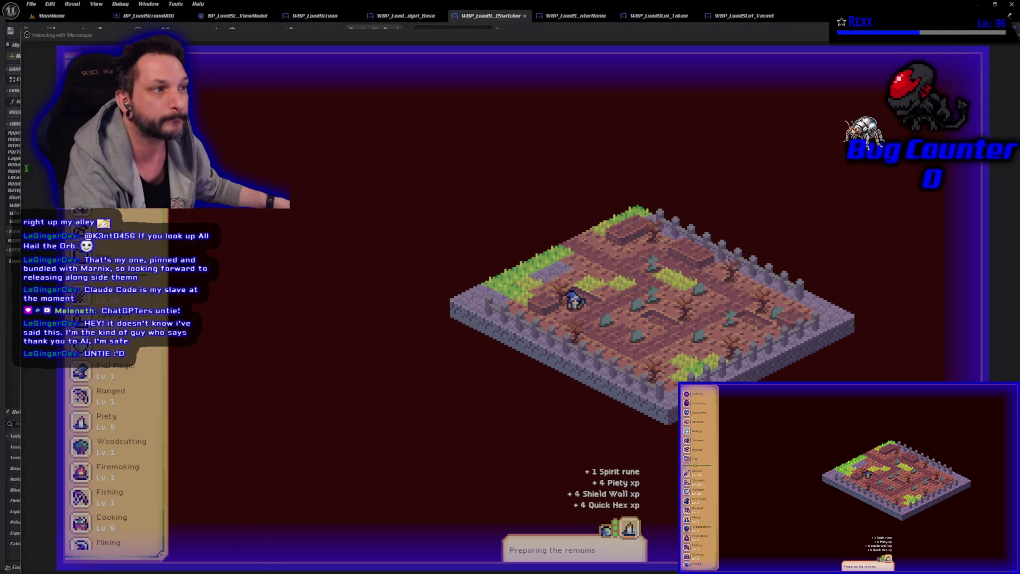
- Search 'all hail the orb' in a new tab and open its Steam store page
key("super+1")
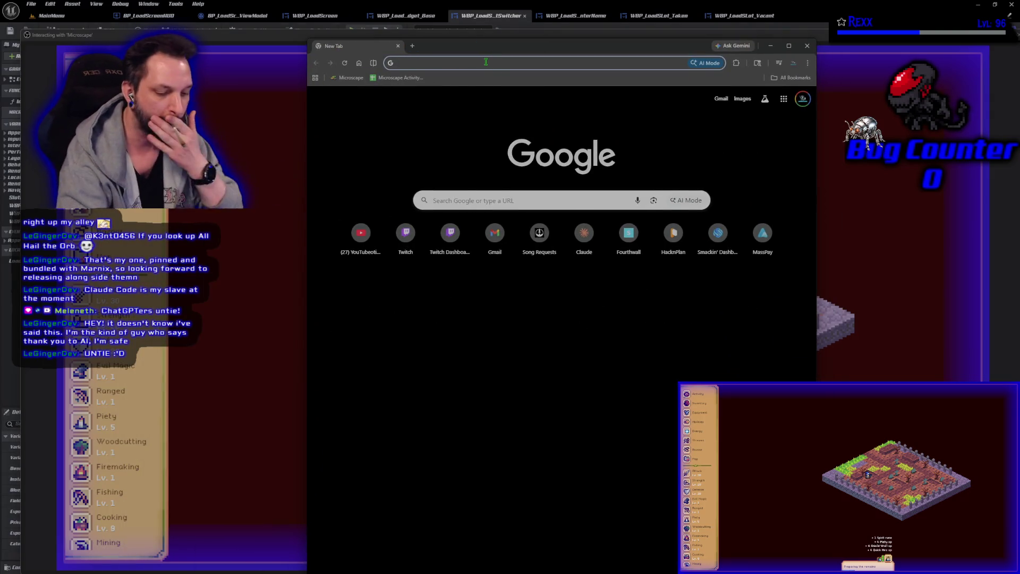
type("all hail the orb")
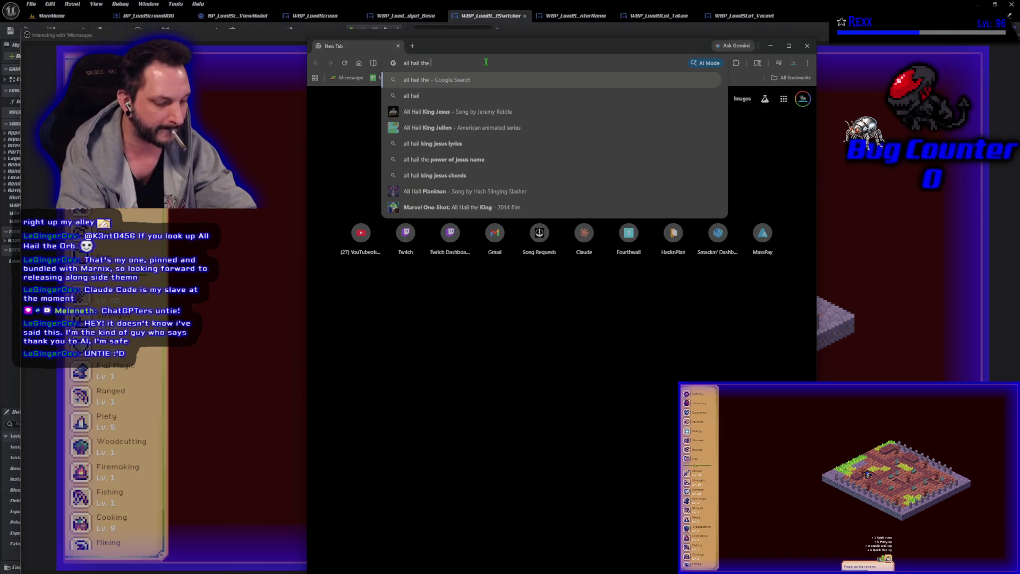
key("Return")
left_click(413, 177)
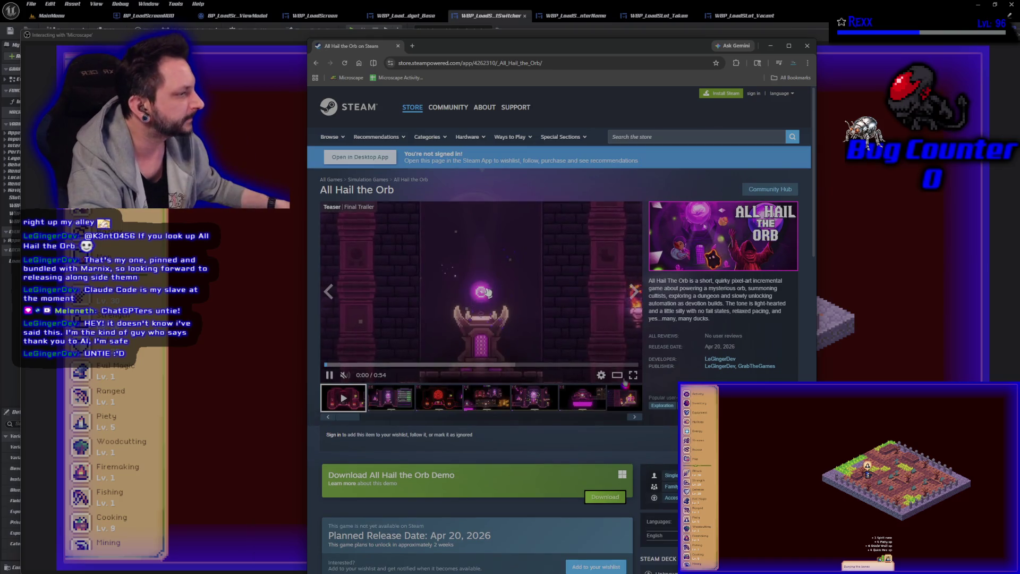
- Watch All Hail the Orb's trailer fullscreen with sound from the start, then close the store window
left_click(633, 377)
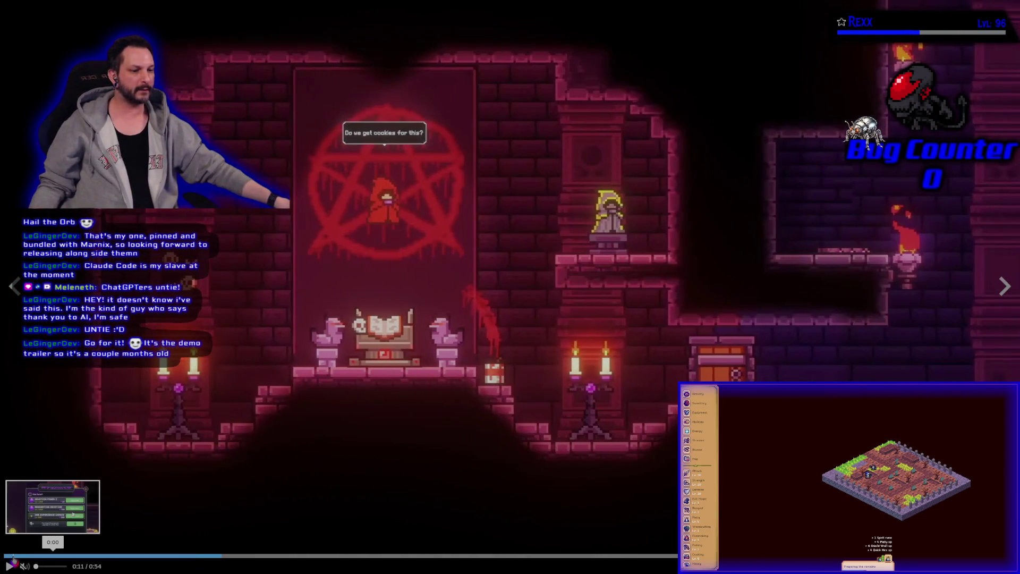
left_click(5, 556)
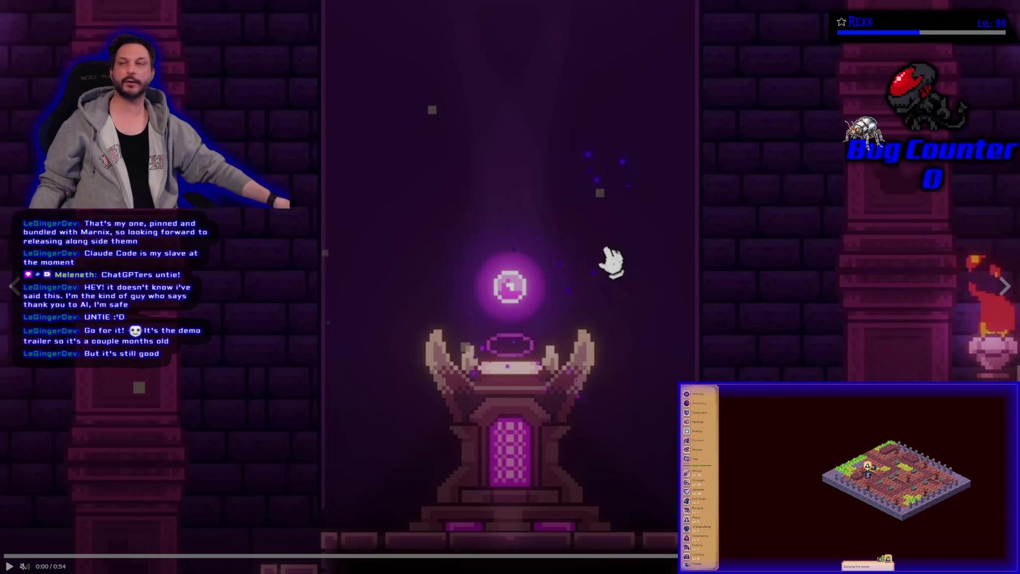
left_click(25, 566)
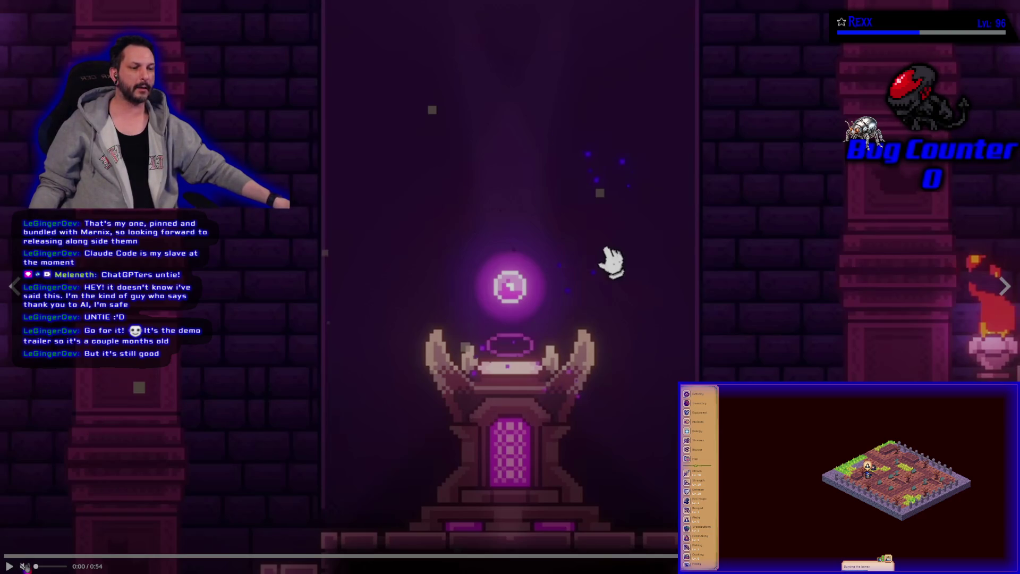
left_click(9, 566)
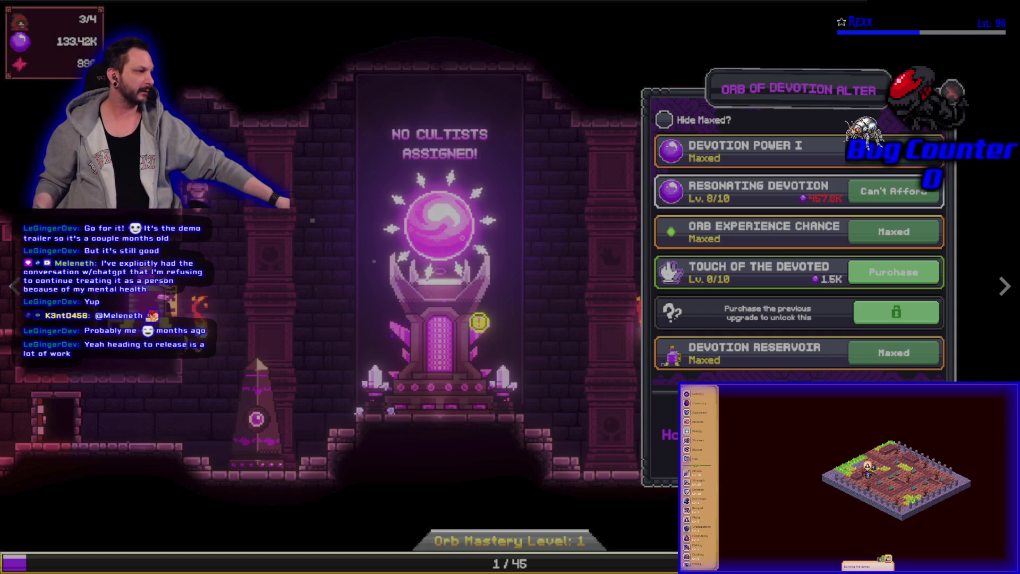
key("Escape")
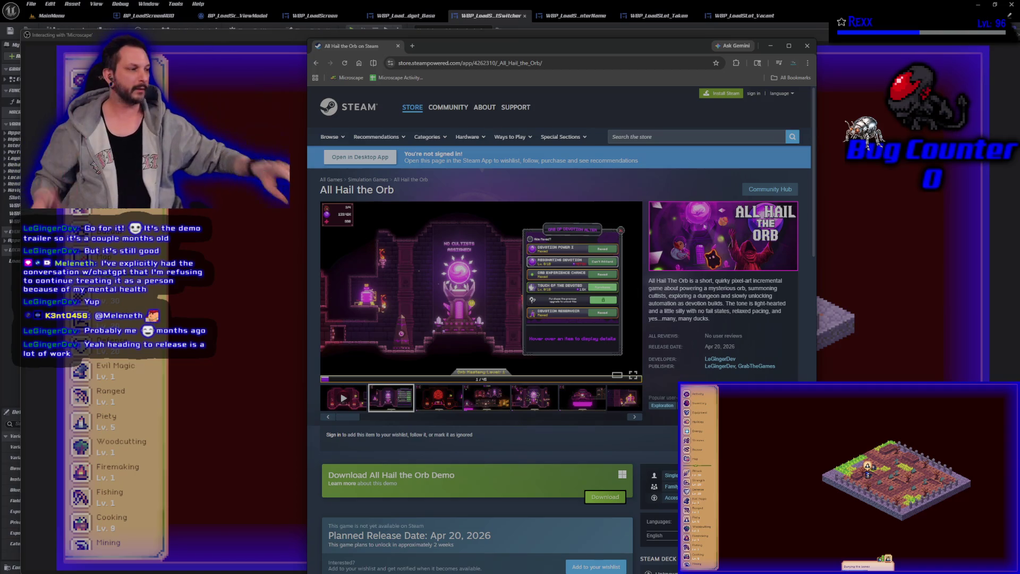
left_click(808, 47)
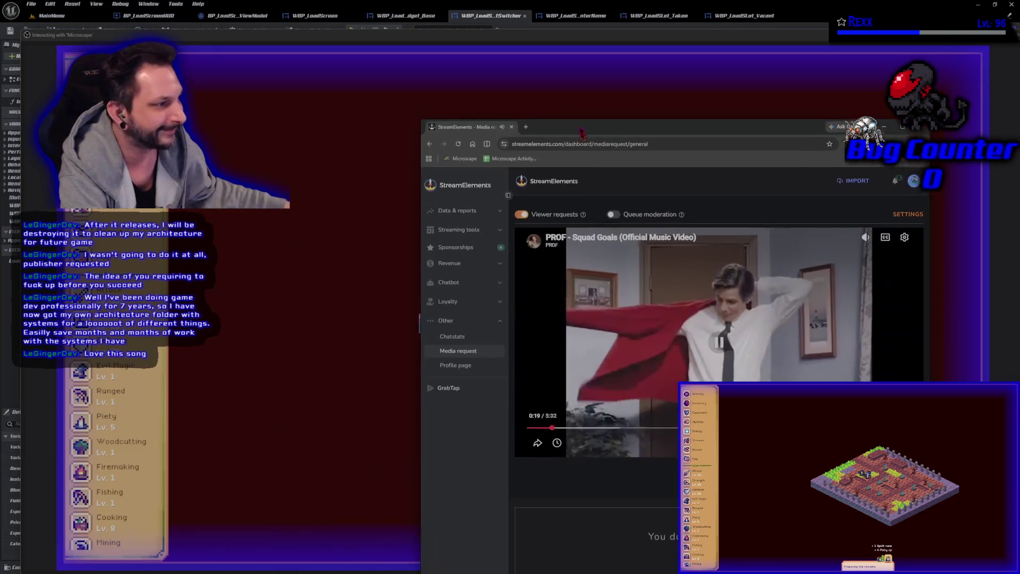
- Move the StreamElements video window up-left and pause the playing media request
mouse_move(583, 120)
left_mouse_down()
mouse_move(515, 58)
mouse_move(464, 41)
mouse_move(446, 55)
left_mouse_up()
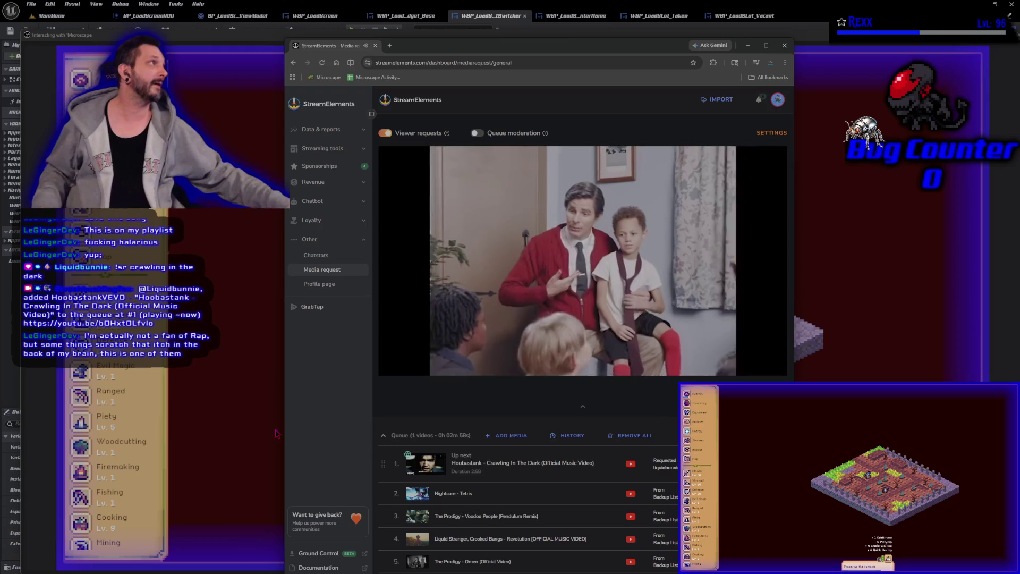
left_click(583, 261)
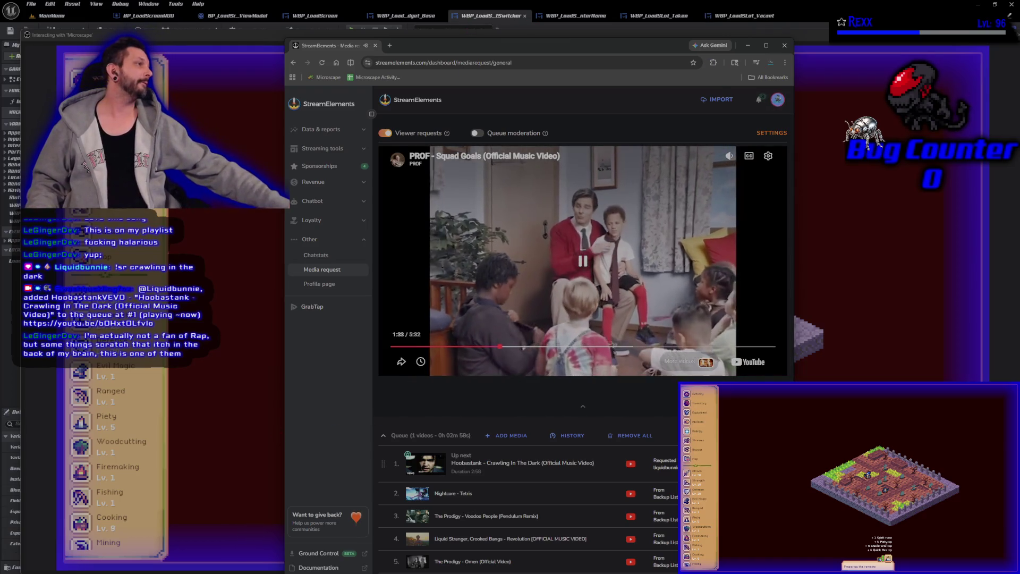
- Resume the paused StreamElements video so the queue advances to Hoobastank's 'Crawling In The Dark'
key("space")
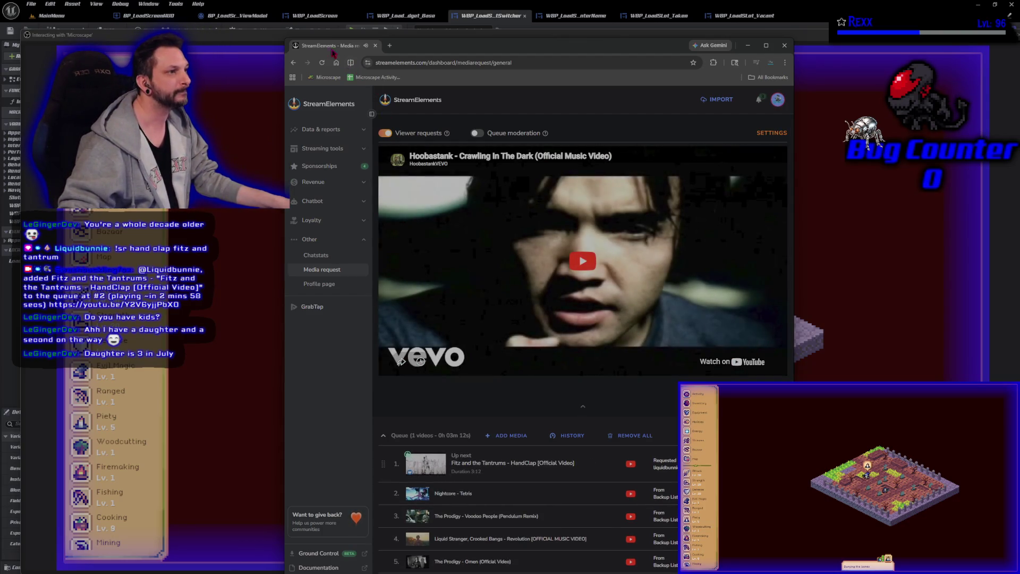
- Return to the play-in-editor game and accept the Piety Lv 6 Level Up popup with Splendid
key("alt+Tab")
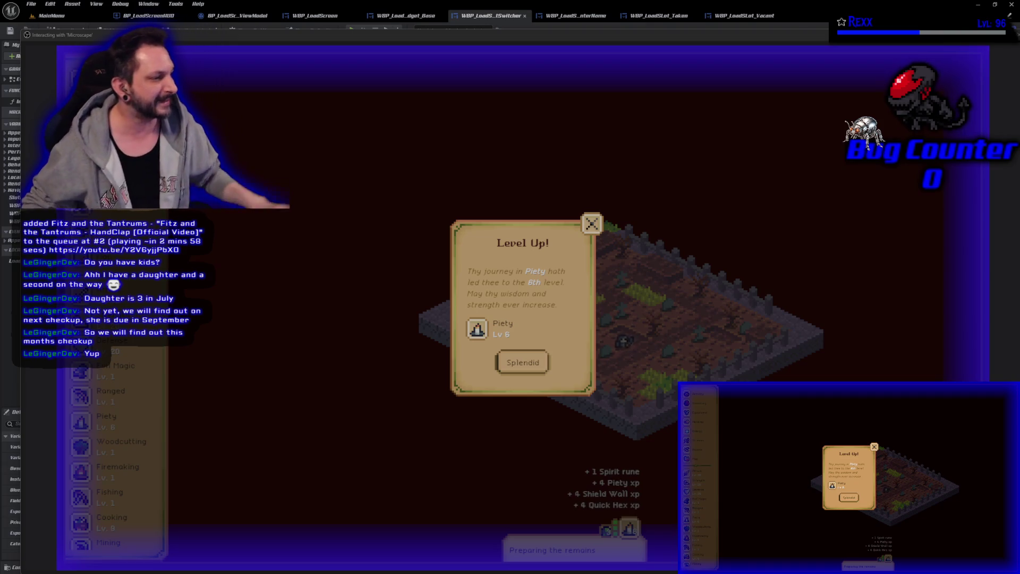
left_click(510, 362)
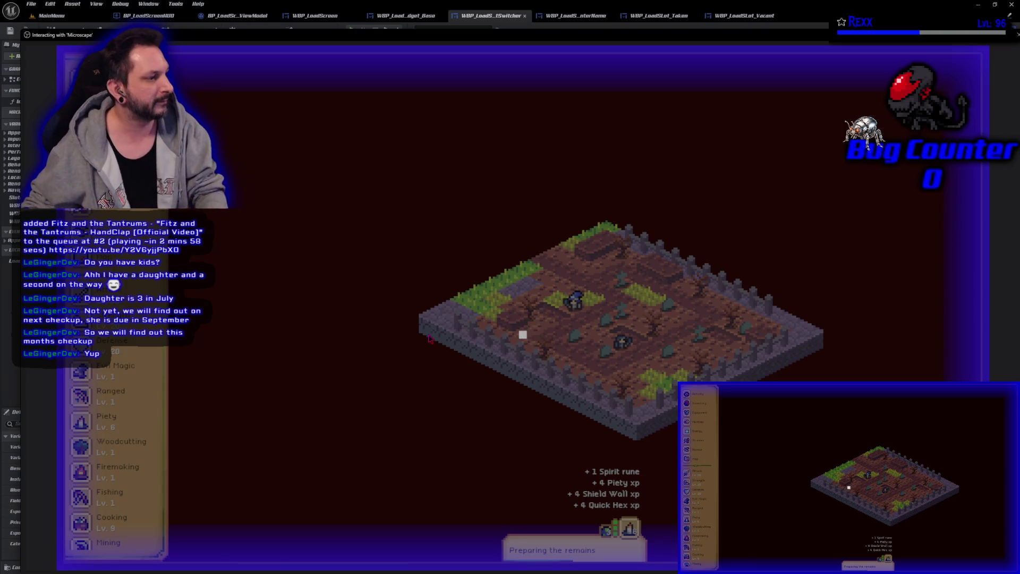
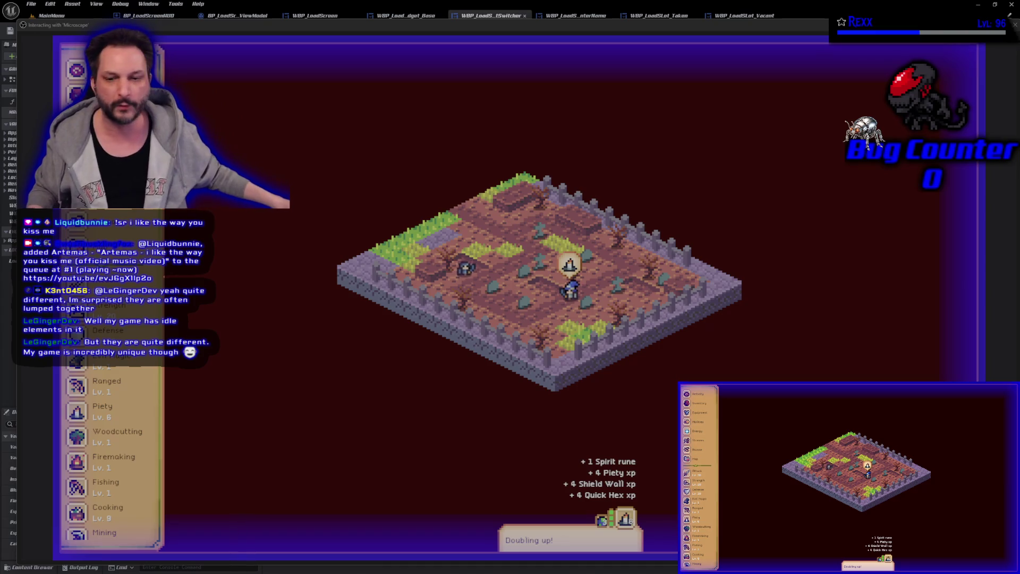
- Move the StreamElements media-request browser window over the running Microscape play window
mouse_move(212, 573)
left_mouse_down()
mouse_move(212, 384)
mouse_move(580, 90)
mouse_move(529, 88)
mouse_move(425, 52)
left_mouse_up()
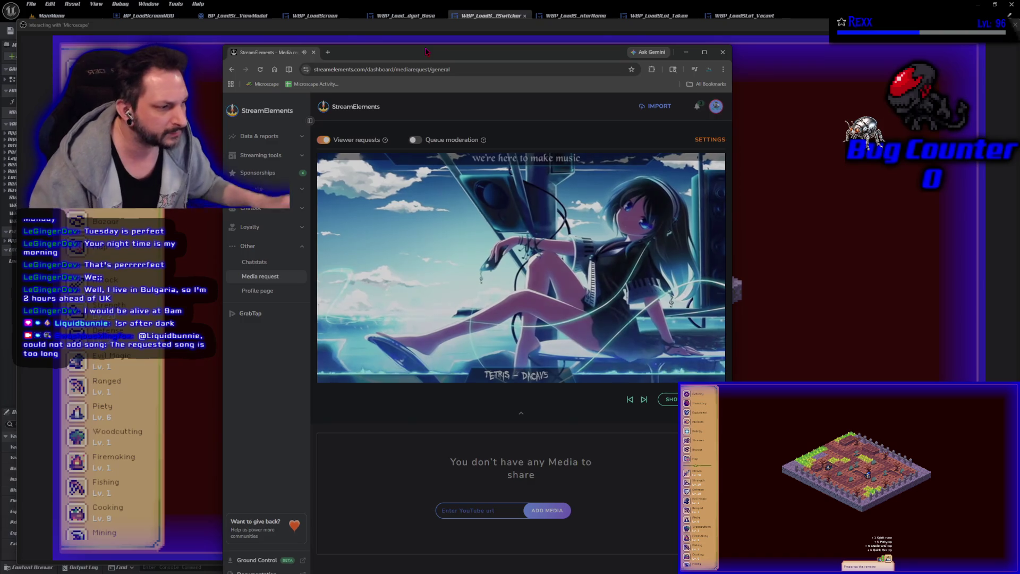
- Skip to Nightcore - Tetris, then highlight who requested the up-next queue entry
left_click(631, 400)
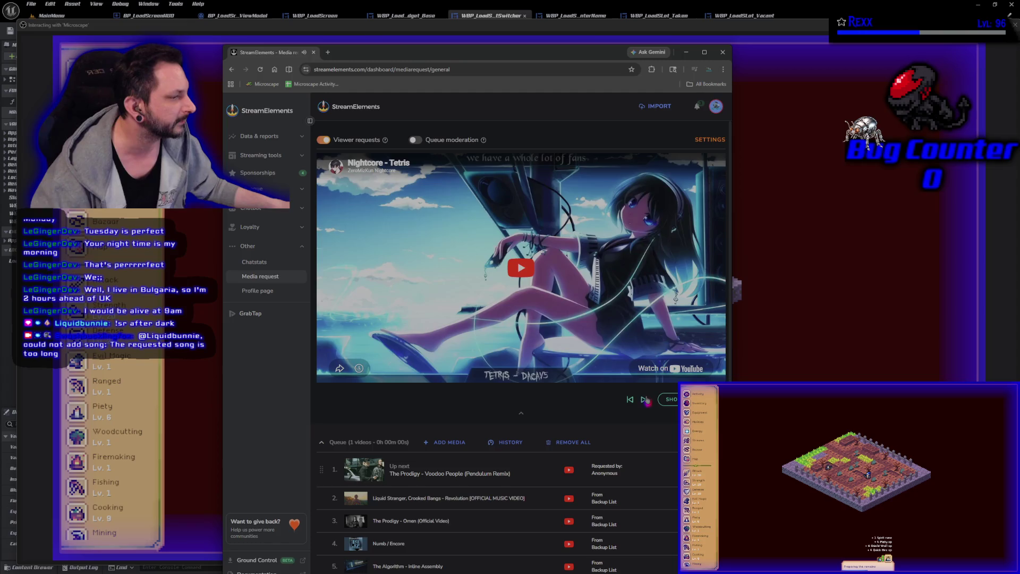
scroll(430, 432, "down", 2)
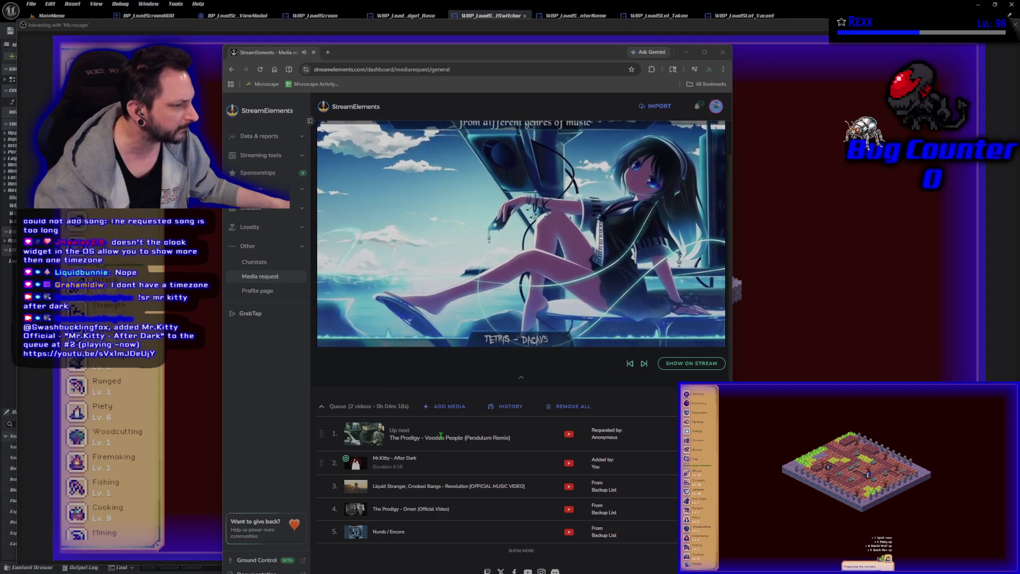
mouse_move(625, 442)
left_mouse_down()
mouse_move(582, 437)
mouse_move(588, 444)
left_mouse_up()
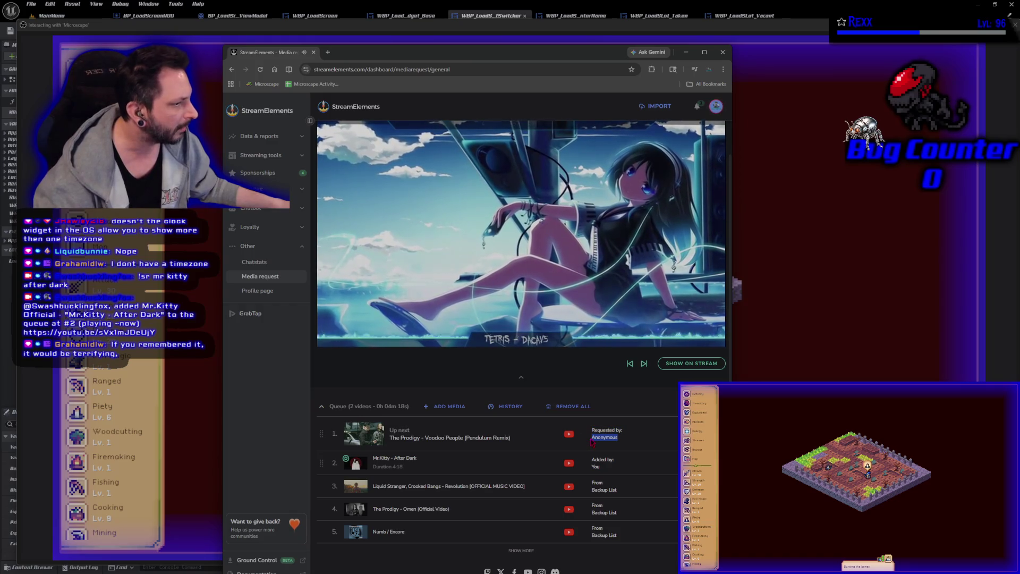